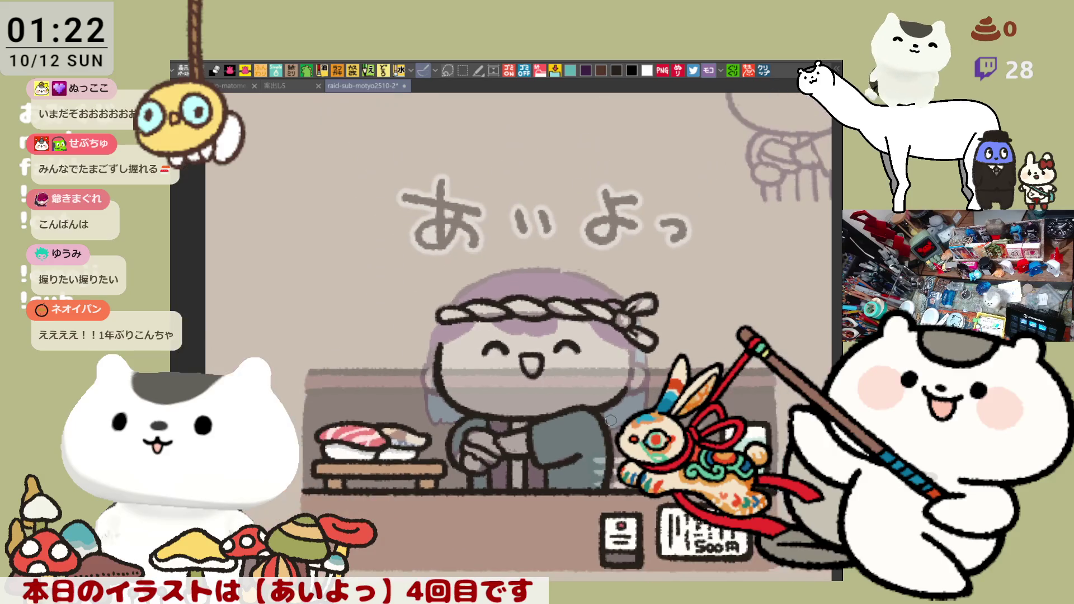
{"action": "scroll", "coordinate": [610, 420], "scroll_direction": "up", "scroll_amount": 2}
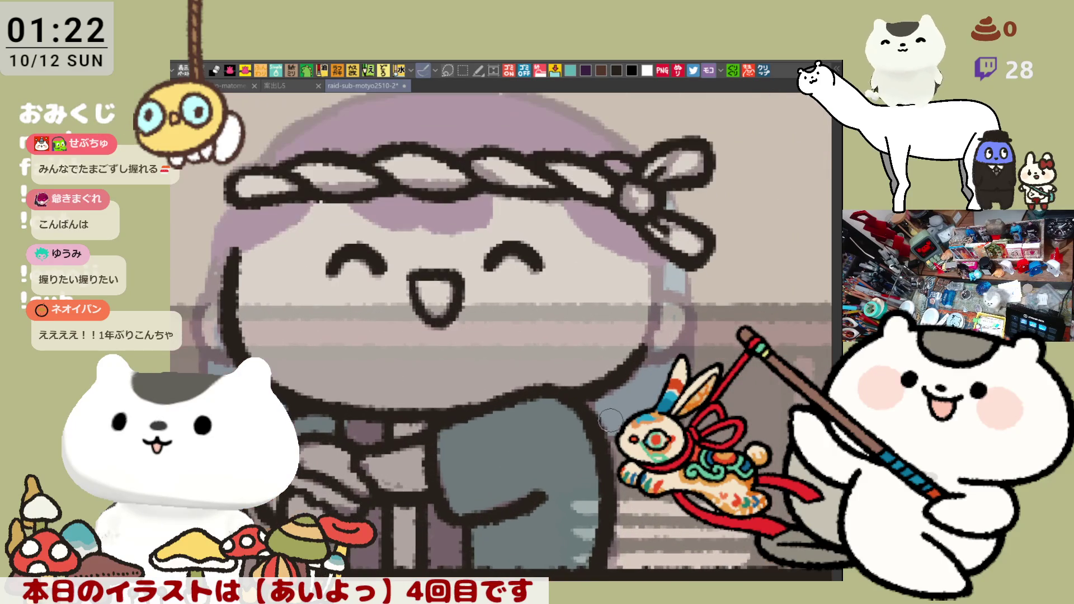
Step: Paint a grey-purple stroke across the forehead beneath the headband, reworking its left end
{"action": "scroll", "coordinate": [553, 376], "scroll_direction": "left", "scroll_amount": 2}
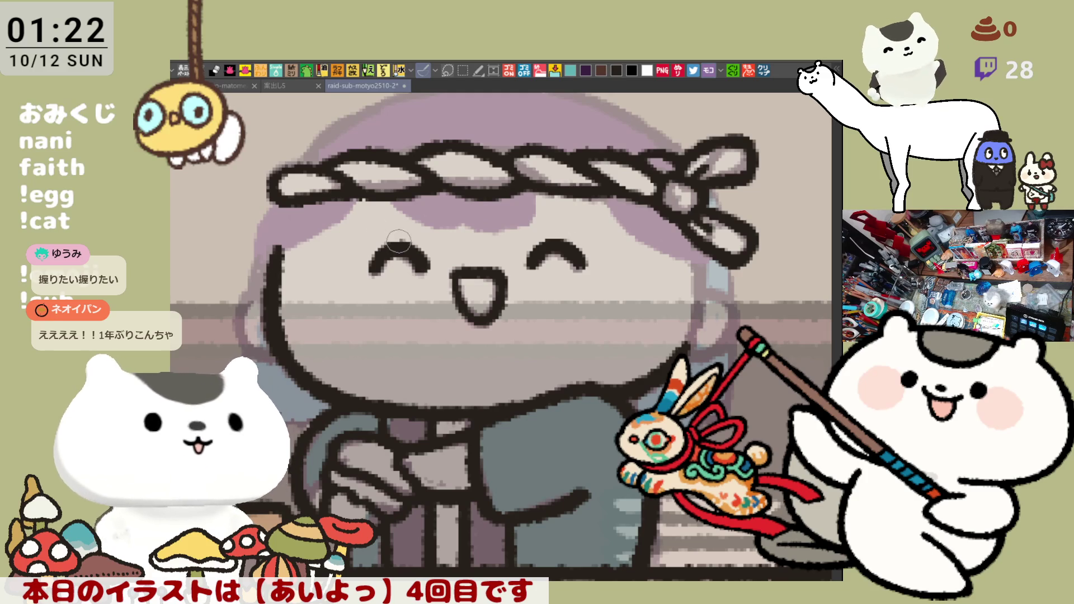
{"action": "left_click_drag", "start_coordinate": [364, 207], "coordinate": [601, 221]}
{"action": "left_click_drag", "start_coordinate": [386, 193], "coordinate": [364, 221]}
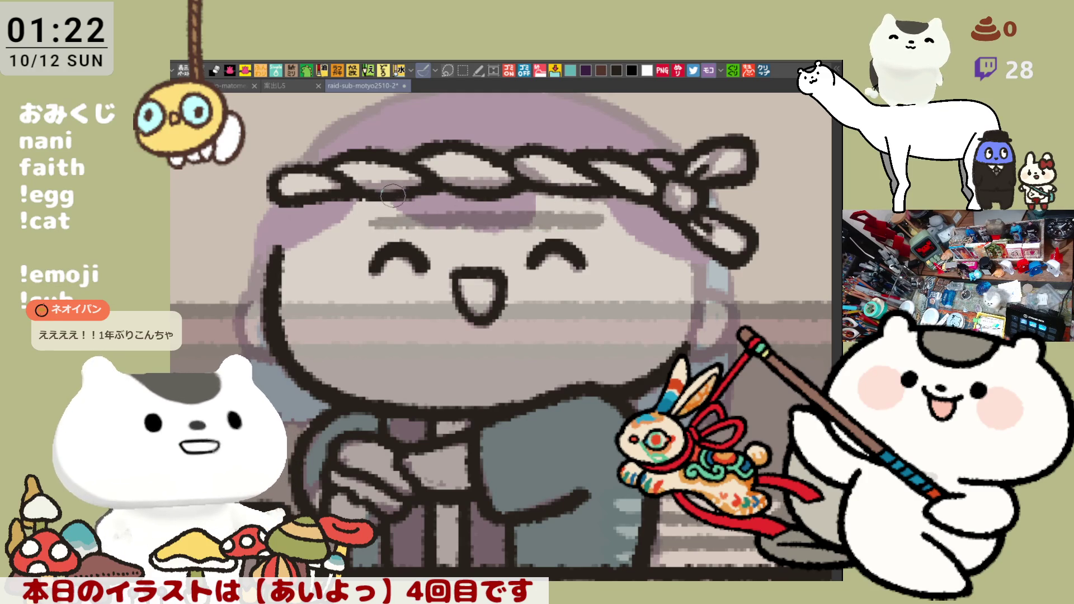
{"action": "mouse_move", "coordinate": [358, 224]}
{"action": "left_mouse_down"}
{"action": "mouse_move", "coordinate": [375, 211]}
{"action": "mouse_move", "coordinate": [364, 213]}
{"action": "left_mouse_up"}
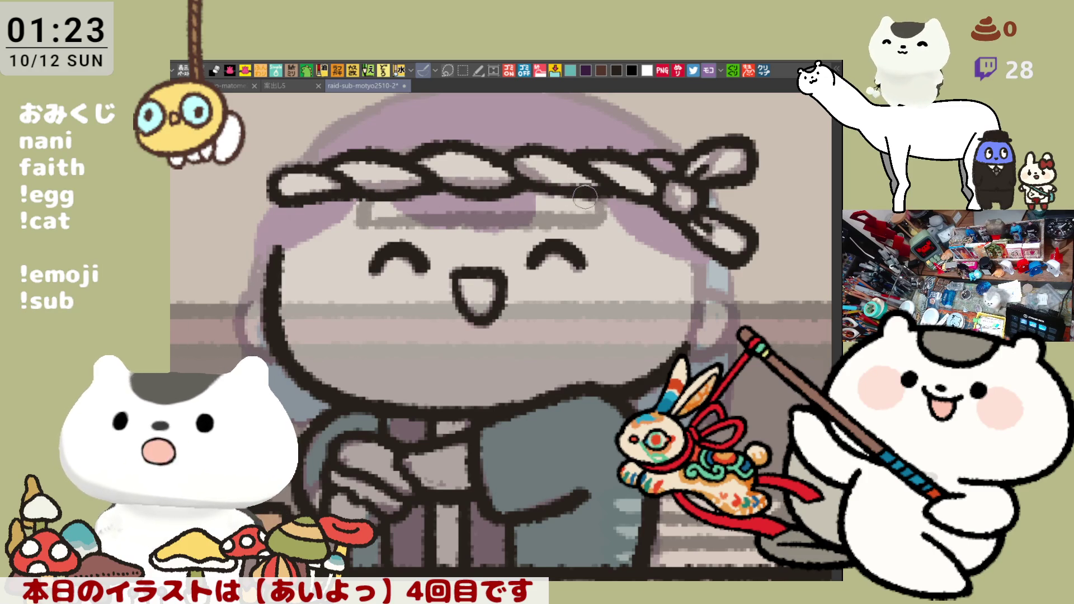
{"action": "left_click_drag", "start_coordinate": [369, 208], "coordinate": [374, 221]}
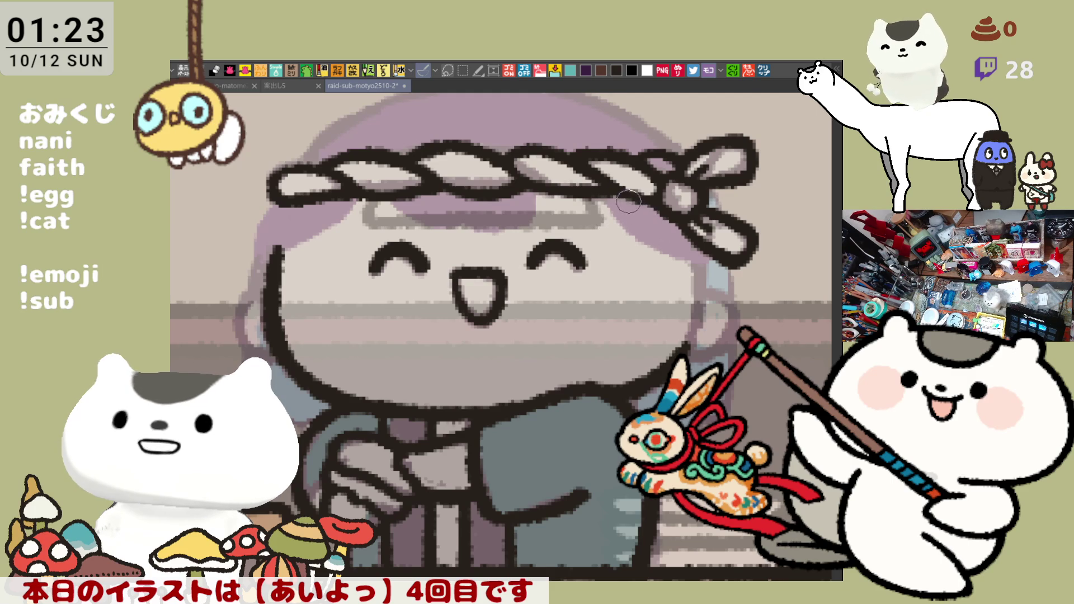
Step: Add hair strands below the headband and along the right side of the head
{"action": "left_click_drag", "start_coordinate": [621, 200], "coordinate": [640, 254]}
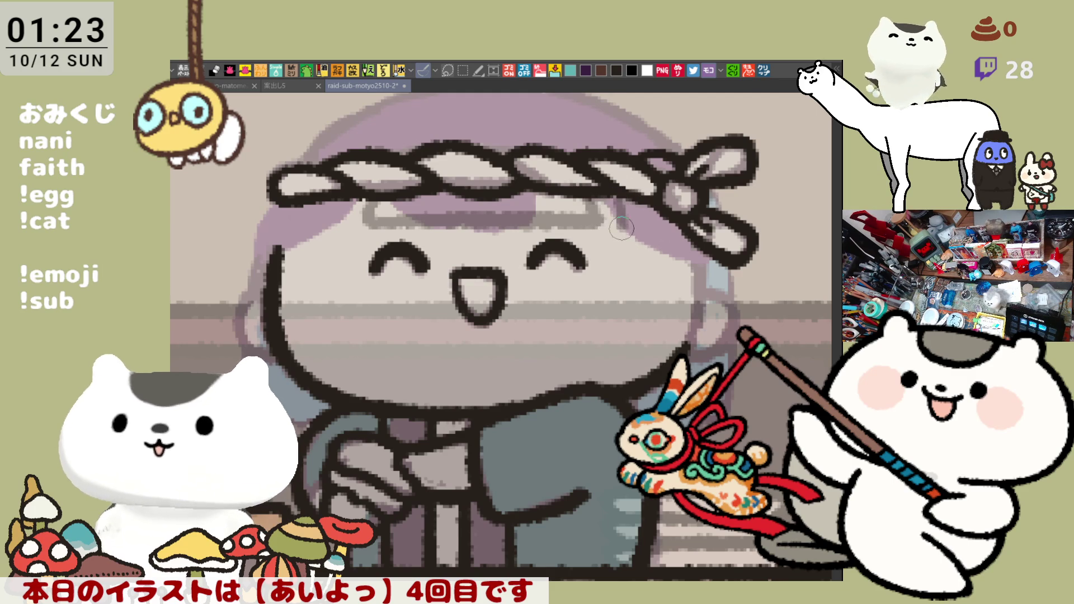
{"action": "left_click_drag", "start_coordinate": [611, 197], "coordinate": [655, 236]}
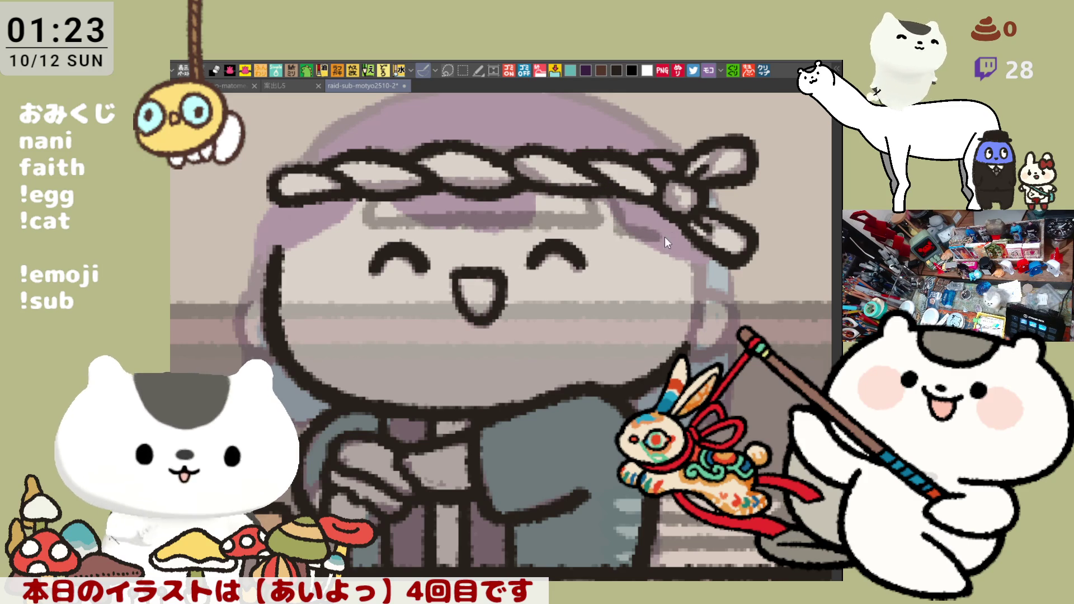
{"action": "left_click_drag", "start_coordinate": [675, 255], "coordinate": [679, 280]}
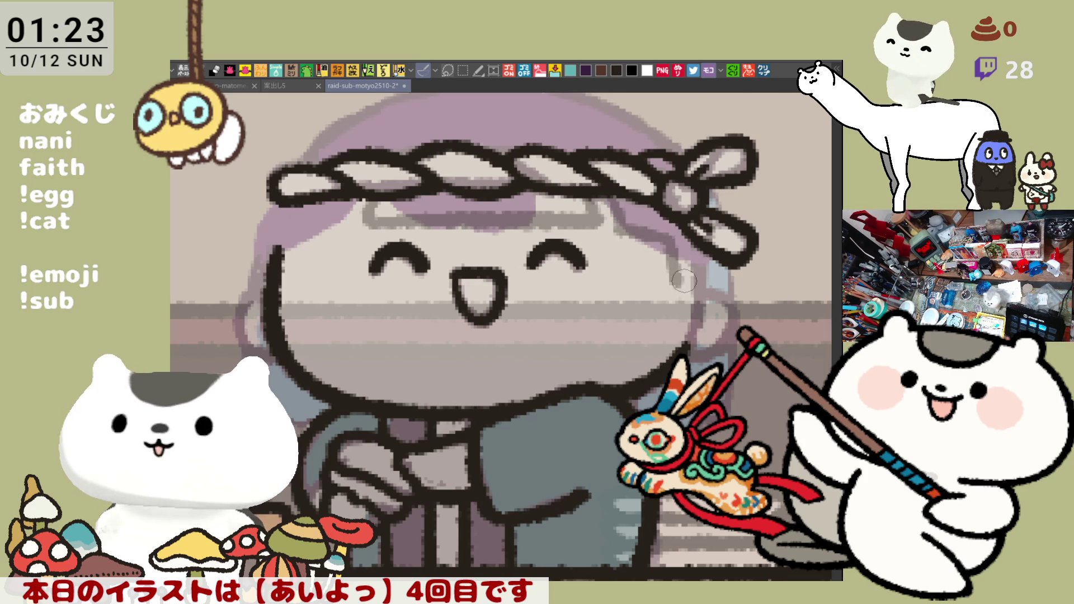
{"action": "mouse_move", "coordinate": [668, 237]}
{"action": "left_mouse_down"}
{"action": "mouse_move", "coordinate": [677, 294]}
{"action": "mouse_move", "coordinate": [708, 277]}
{"action": "left_mouse_up"}
{"action": "left_click_drag", "start_coordinate": [724, 193], "coordinate": [723, 286]}
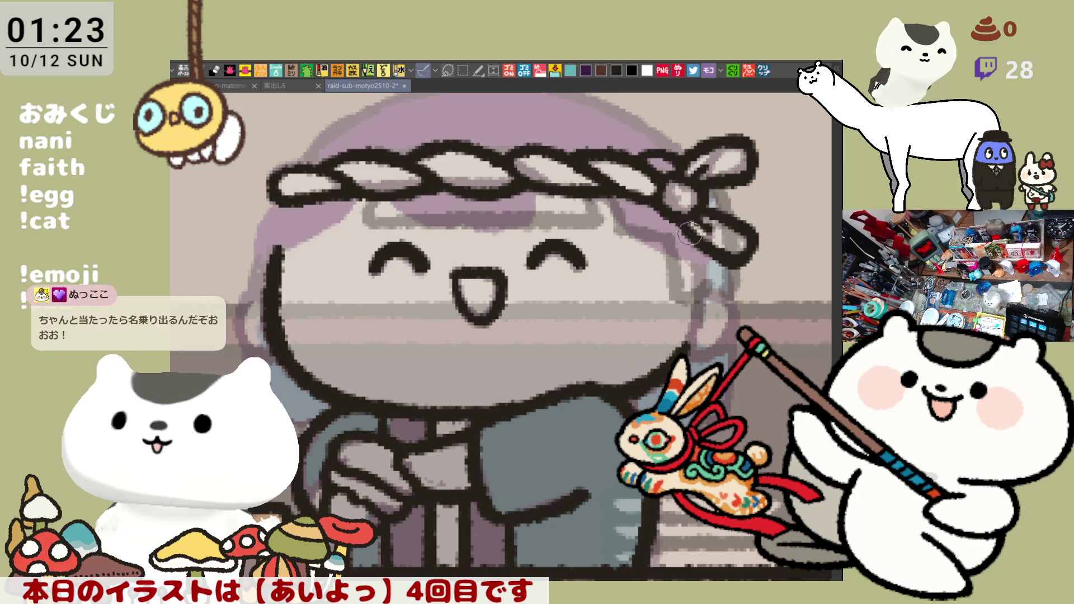
Step: Touch up the left purple bangs and face outline, and begin a grey line along the cap's edge
{"action": "left_click_drag", "start_coordinate": [663, 224], "coordinate": [694, 242]}
{"action": "left_click_drag", "start_coordinate": [308, 255], "coordinate": [389, 248]}
{"action": "mouse_move", "coordinate": [319, 251]}
{"action": "left_mouse_down"}
{"action": "mouse_move", "coordinate": [386, 241]}
{"action": "mouse_move", "coordinate": [325, 252]}
{"action": "left_mouse_up"}
{"action": "key", "text": "ctrl+z"}
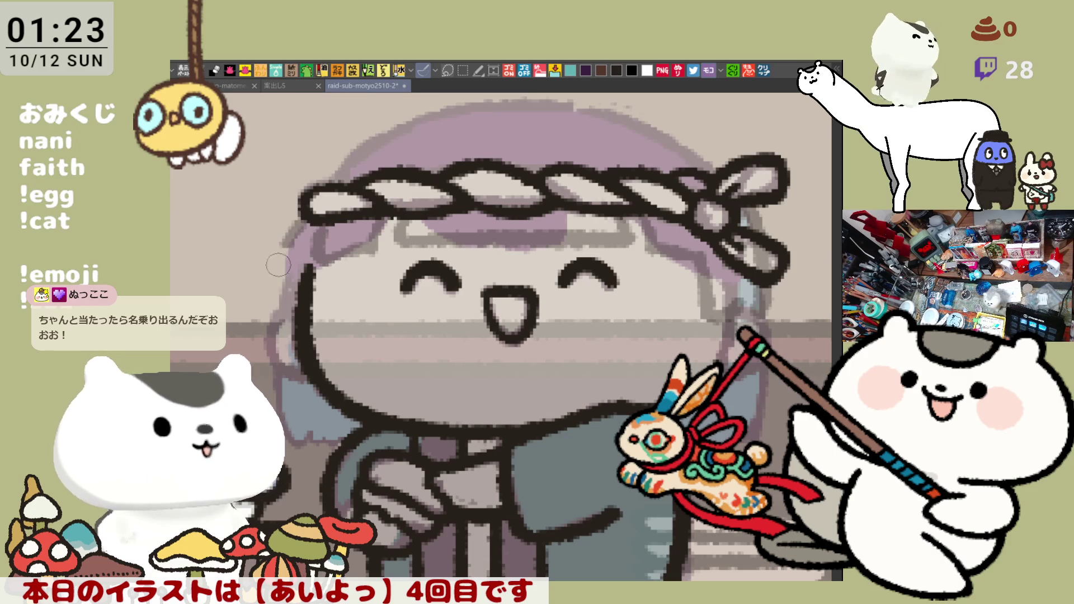
{"action": "left_click_drag", "start_coordinate": [306, 220], "coordinate": [311, 224]}
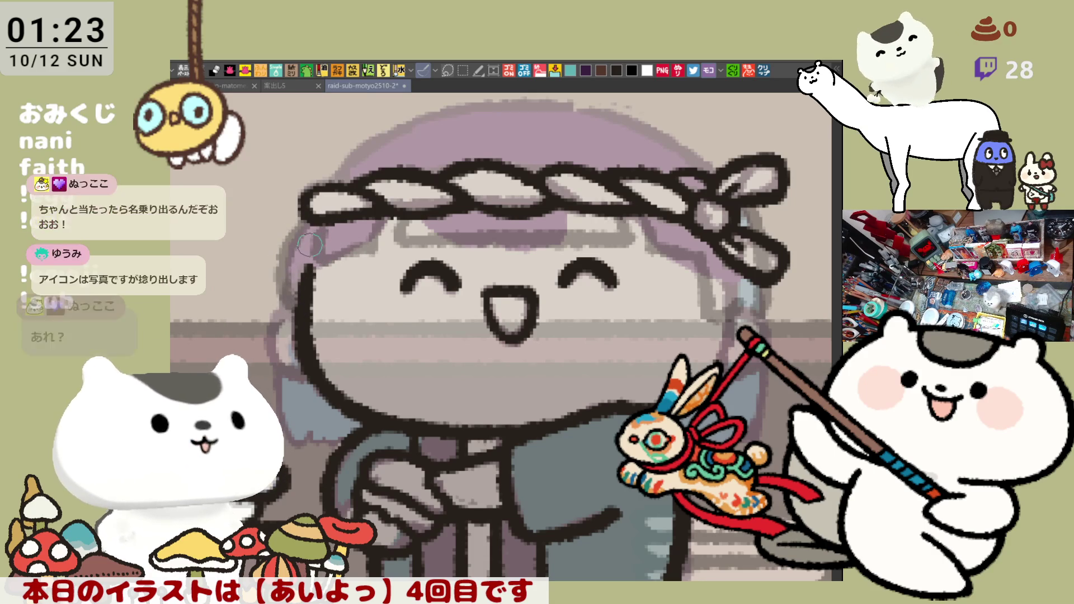
{"action": "left_click_drag", "start_coordinate": [287, 292], "coordinate": [307, 271]}
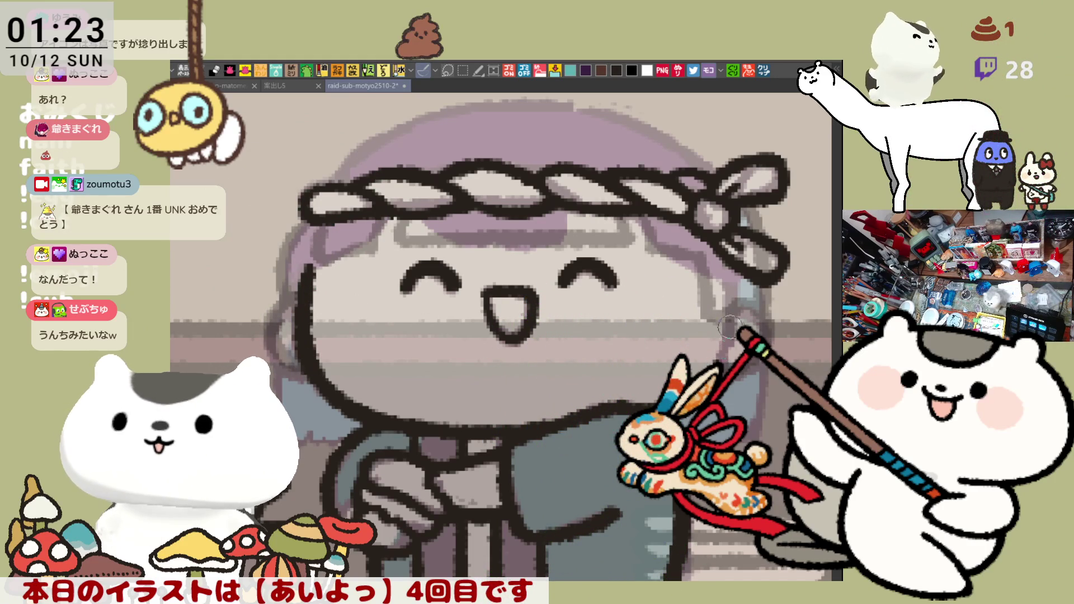
{"action": "scroll", "coordinate": [727, 330], "scroll_direction": "up", "scroll_amount": 2}
{"action": "mouse_move", "coordinate": [302, 215]}
{"action": "left_mouse_down"}
{"action": "mouse_move", "coordinate": [351, 173]}
{"action": "mouse_move", "coordinate": [422, 146]}
{"action": "mouse_move", "coordinate": [548, 148]}
{"action": "left_mouse_up"}
Step: Draw a grey line along the cap's top and right edge, redoing it several times
{"action": "key", "text": "ctrl+z"}
{"action": "key", "text": "ctrl+z"}
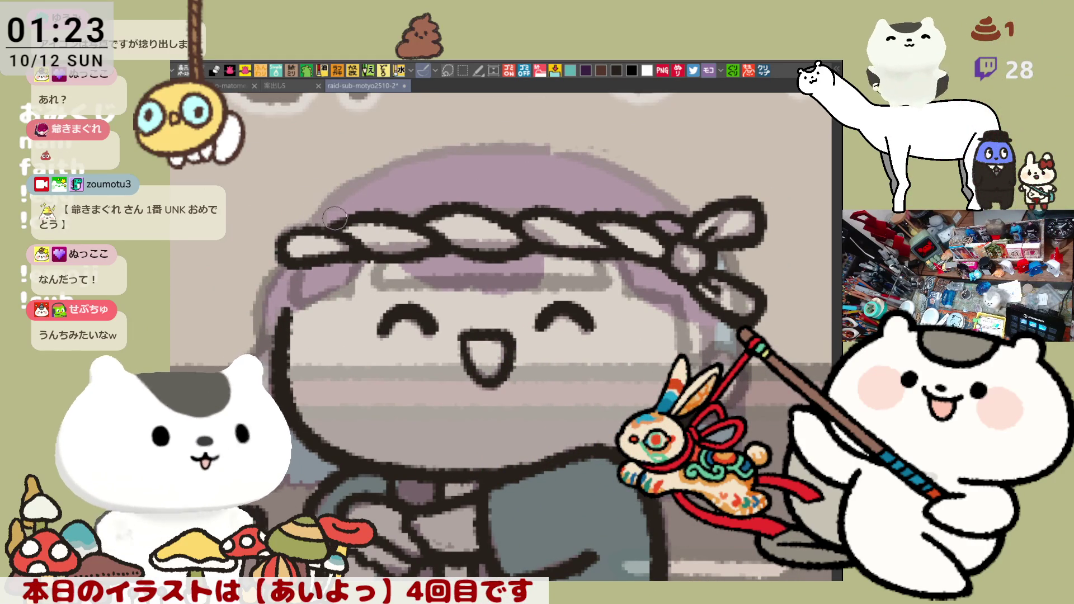
{"action": "left_click_drag", "start_coordinate": [305, 214], "coordinate": [423, 152]}
{"action": "left_click_drag", "start_coordinate": [368, 178], "coordinate": [518, 141]}
{"action": "key", "text": "ctrl+z"}
{"action": "left_click_drag", "start_coordinate": [330, 188], "coordinate": [454, 130]}
{"action": "key", "text": "ctrl+z"}
{"action": "left_click_drag", "start_coordinate": [330, 190], "coordinate": [495, 128]}
{"action": "key", "text": "ctrl+z"}
{"action": "mouse_move", "coordinate": [344, 171]}
{"action": "left_mouse_down"}
{"action": "mouse_move", "coordinate": [520, 128]}
{"action": "mouse_move", "coordinate": [425, 145]}
{"action": "mouse_move", "coordinate": [596, 155]}
{"action": "left_mouse_up"}
{"action": "key", "text": "ctrl+z"}
{"action": "mouse_move", "coordinate": [524, 133]}
{"action": "left_mouse_down"}
{"action": "mouse_move", "coordinate": [636, 159]}
{"action": "mouse_move", "coordinate": [693, 205]}
{"action": "left_mouse_up"}
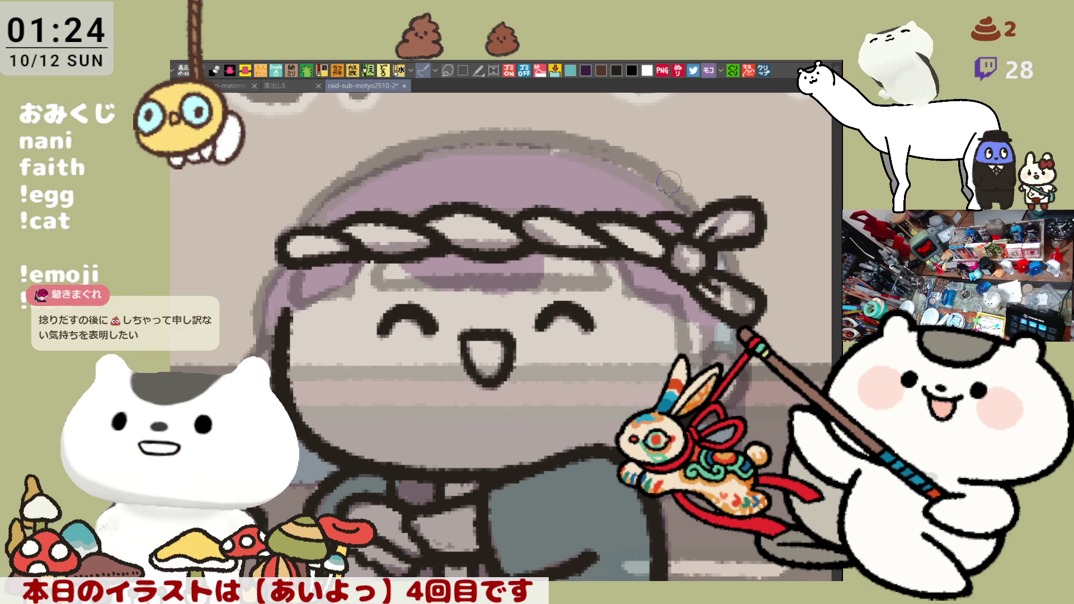
{"action": "mouse_move", "coordinate": [610, 155]}
{"action": "left_mouse_down"}
{"action": "mouse_move", "coordinate": [673, 195]}
{"action": "mouse_move", "coordinate": [650, 245]}
{"action": "left_mouse_up"}
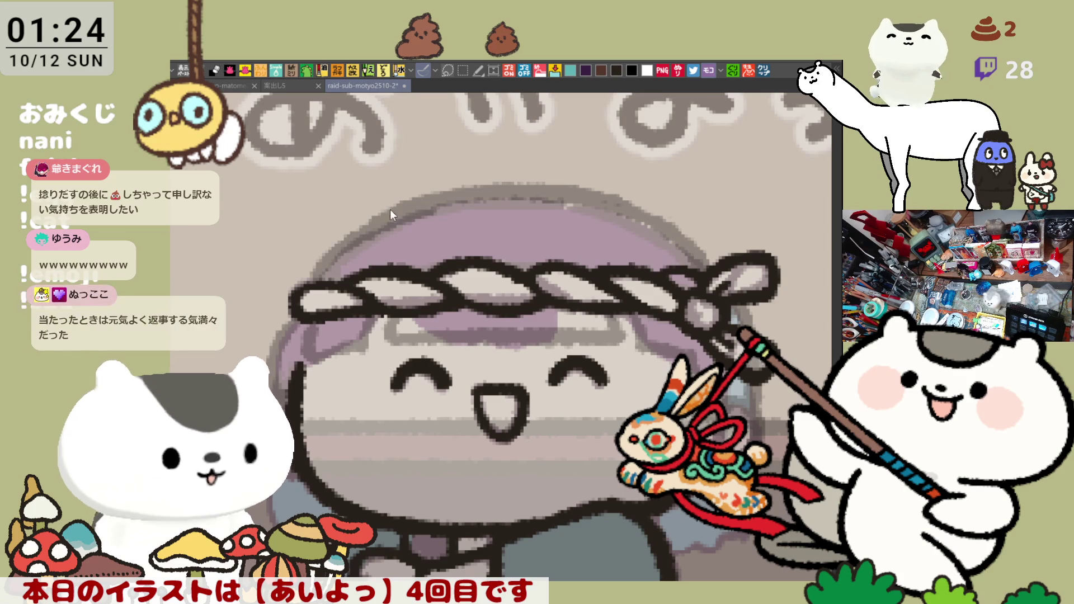
Step: Sketch a grey curve from the headband up toward the lettering, undoing failed attempts
{"action": "mouse_move", "coordinate": [371, 229]}
{"action": "left_mouse_down"}
{"action": "mouse_move", "coordinate": [350, 238]}
{"action": "mouse_move", "coordinate": [392, 134]}
{"action": "left_mouse_up"}
{"action": "key", "text": "ctrl+z"}
{"action": "mouse_move", "coordinate": [336, 238]}
{"action": "left_mouse_down"}
{"action": "mouse_move", "coordinate": [336, 224]}
{"action": "mouse_move", "coordinate": [442, 135]}
{"action": "left_mouse_up"}
{"action": "key", "text": "ctrl+z"}
{"action": "mouse_move", "coordinate": [310, 252]}
{"action": "left_mouse_down"}
{"action": "mouse_move", "coordinate": [450, 130]}
{"action": "mouse_move", "coordinate": [467, 135]}
{"action": "left_mouse_up"}
{"action": "key", "text": "ctrl+z"}
{"action": "left_click_drag", "start_coordinate": [338, 140], "coordinate": [314, 258]}
{"action": "key", "text": "ctrl+z"}
{"action": "left_click_drag", "start_coordinate": [352, 166], "coordinate": [323, 261]}
Step: Discard further strokes toward the lettering and open the pasted chat screenshot as a new document
{"action": "mouse_move", "coordinate": [353, 169]}
{"action": "left_mouse_down"}
{"action": "mouse_move", "coordinate": [475, 134]}
{"action": "mouse_move", "coordinate": [482, 145]}
{"action": "left_mouse_up"}
{"action": "key", "text": "ctrl+z"}
{"action": "key", "text": "ctrl+z"}
{"action": "mouse_move", "coordinate": [339, 145]}
{"action": "left_mouse_down"}
{"action": "mouse_move", "coordinate": [317, 239]}
{"action": "mouse_move", "coordinate": [380, 139]}
{"action": "left_mouse_up"}
{"action": "key", "text": "ctrl+z"}
{"action": "key", "text": "ctrl+z"}
{"action": "mouse_move", "coordinate": [319, 190]}
{"action": "left_mouse_down"}
{"action": "mouse_move", "coordinate": [308, 303]}
{"action": "mouse_move", "coordinate": [289, 226]}
{"action": "left_mouse_up"}
{"action": "key", "text": "ctrl+z"}
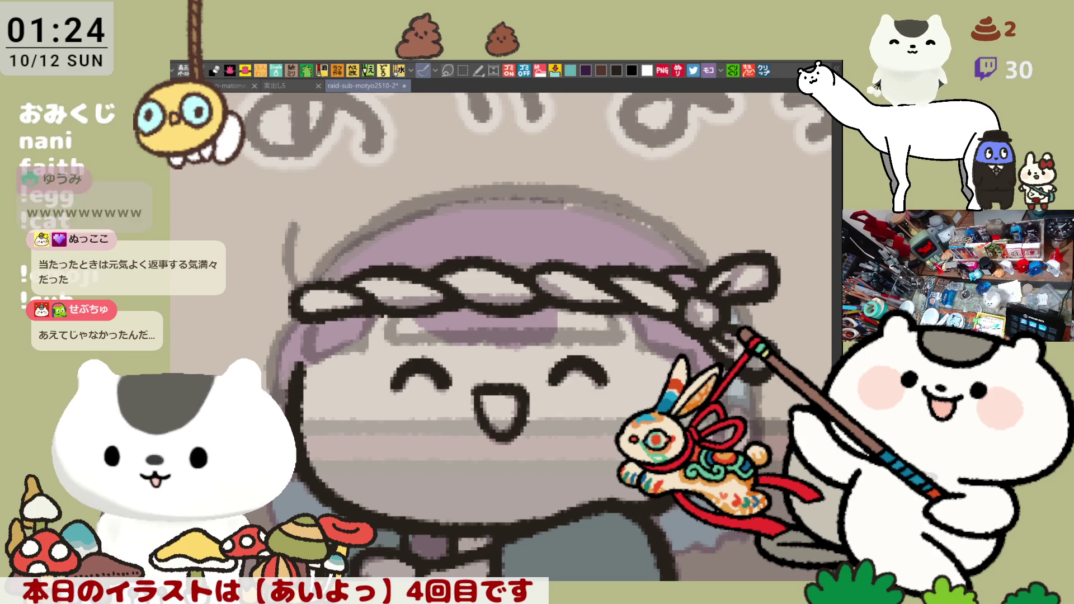
{"action": "mouse_move", "coordinate": [305, 185]}
{"action": "left_mouse_down"}
{"action": "mouse_move", "coordinate": [386, 140]}
{"action": "mouse_move", "coordinate": [420, 136]}
{"action": "left_mouse_up"}
{"action": "key", "text": "ctrl+z"}
{"action": "left_click_drag", "start_coordinate": [305, 179], "coordinate": [417, 135]}
{"action": "key", "text": "ctrl+z"}
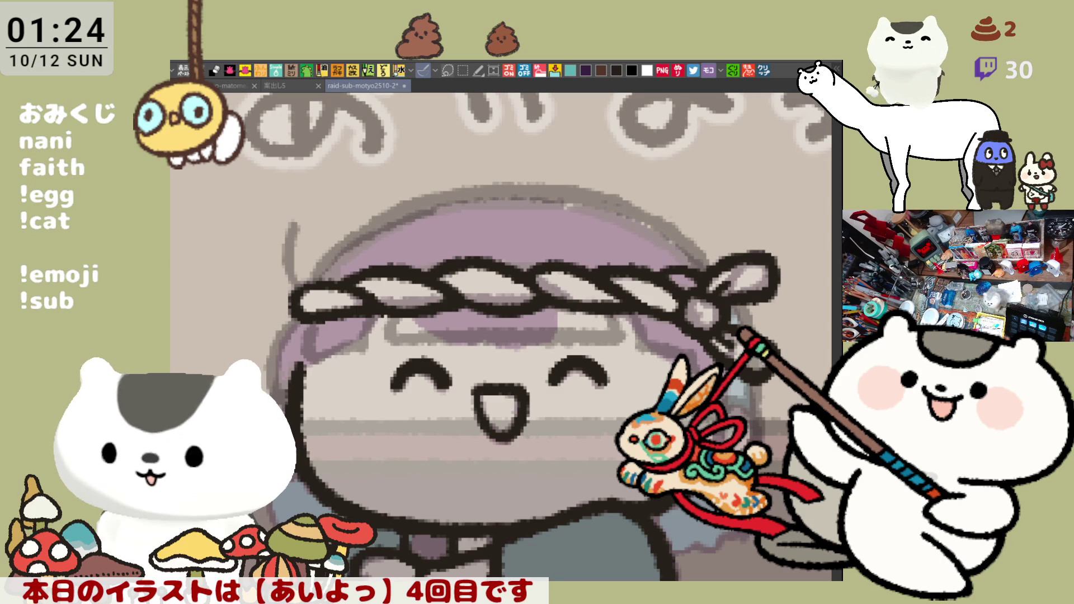
{"action": "left_click", "coordinate": [769, 68]}
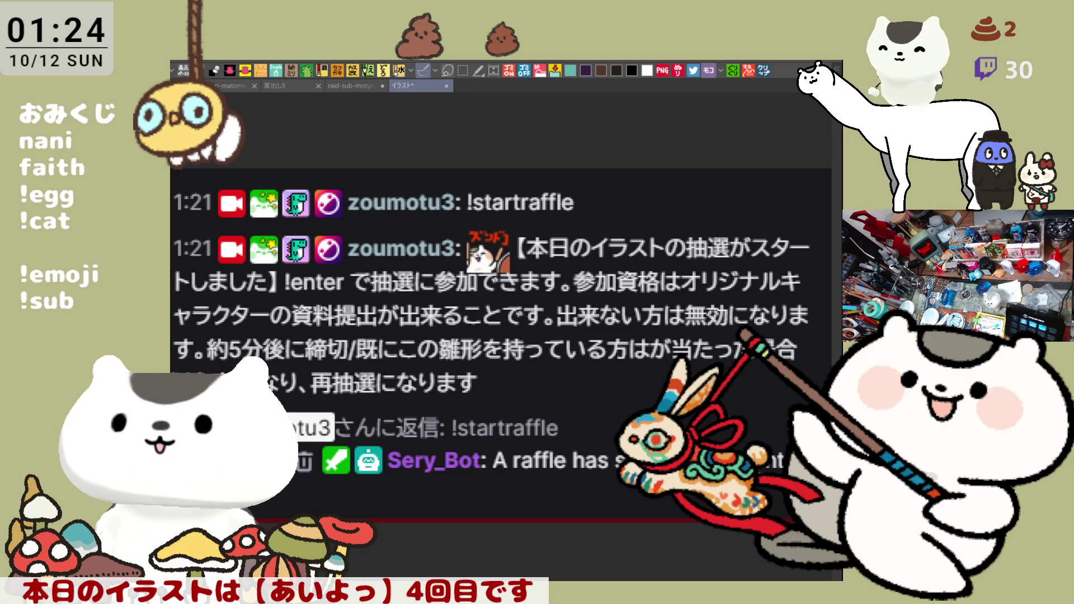
Step: Mark !enter and underline the raffle-entry phrase 抽選に参加で in green
{"action": "left_click_drag", "start_coordinate": [269, 296], "coordinate": [352, 295]}
{"action": "key", "text": "ctrl+z"}
{"action": "mouse_move", "coordinate": [277, 300]}
{"action": "left_mouse_down"}
{"action": "mouse_move", "coordinate": [279, 266]}
{"action": "mouse_move", "coordinate": [347, 280]}
{"action": "mouse_move", "coordinate": [277, 294]}
{"action": "mouse_move", "coordinate": [351, 262]}
{"action": "mouse_move", "coordinate": [335, 296]}
{"action": "mouse_move", "coordinate": [275, 297]}
{"action": "left_mouse_up"}
{"action": "key", "text": "ctrl+z"}
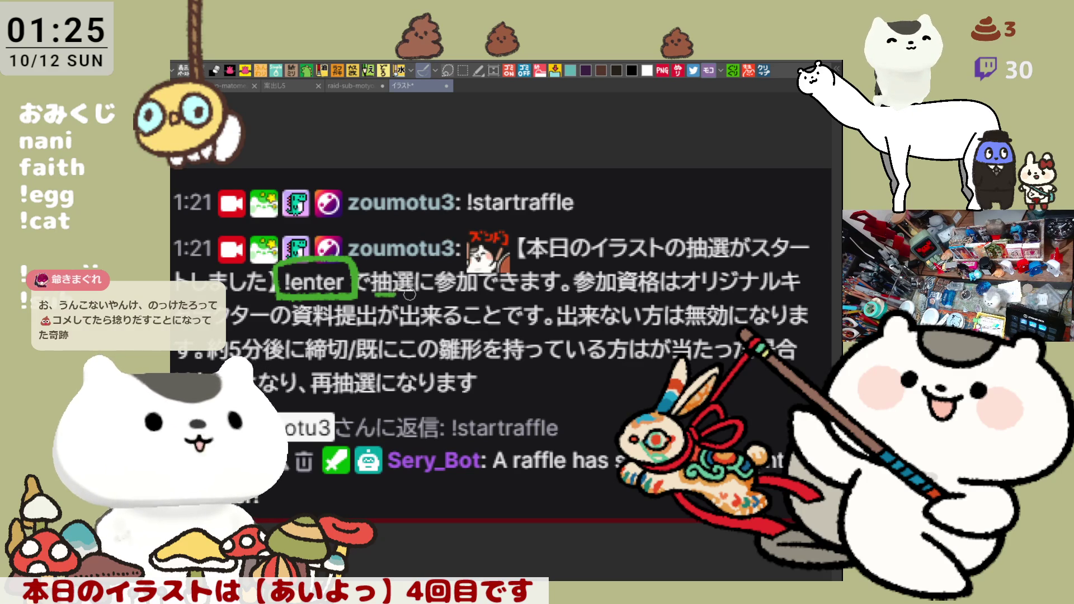
{"action": "left_click_drag", "start_coordinate": [398, 295], "coordinate": [505, 297]}
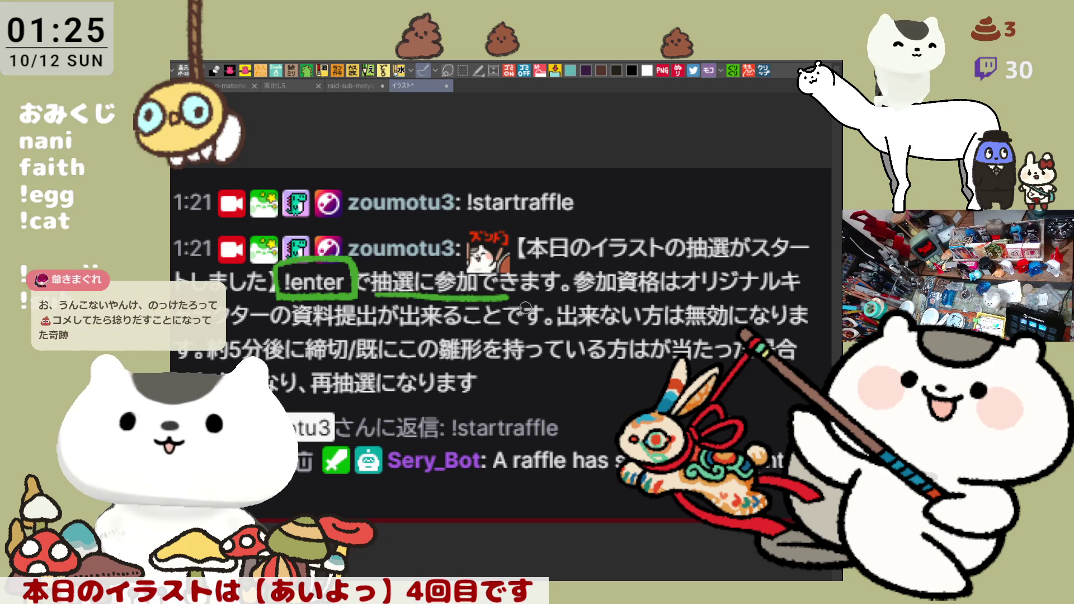
Step: Return to the あいよっ drawing and draw a grey curve below the あ
{"action": "left_click", "coordinate": [348, 86]}
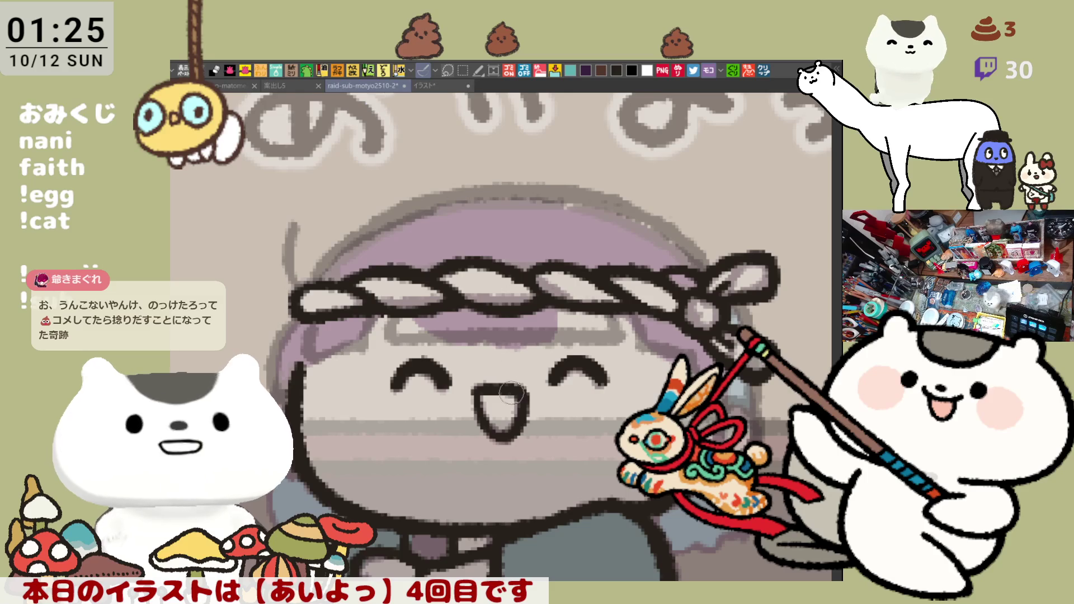
{"action": "left_click_drag", "start_coordinate": [520, 529], "coordinate": [481, 549]}
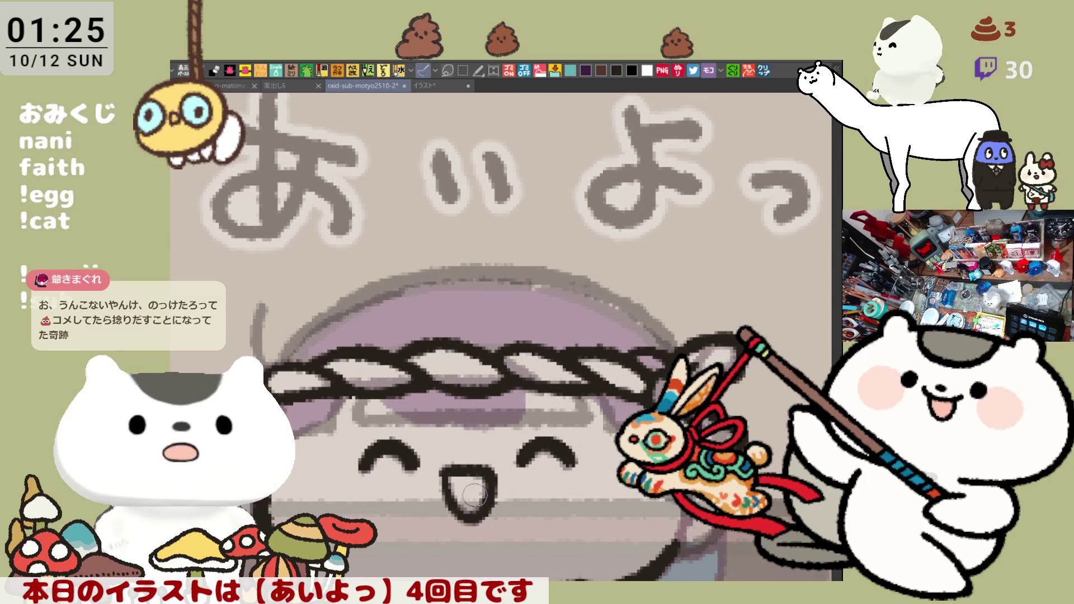
{"action": "left_click", "coordinate": [426, 85]}
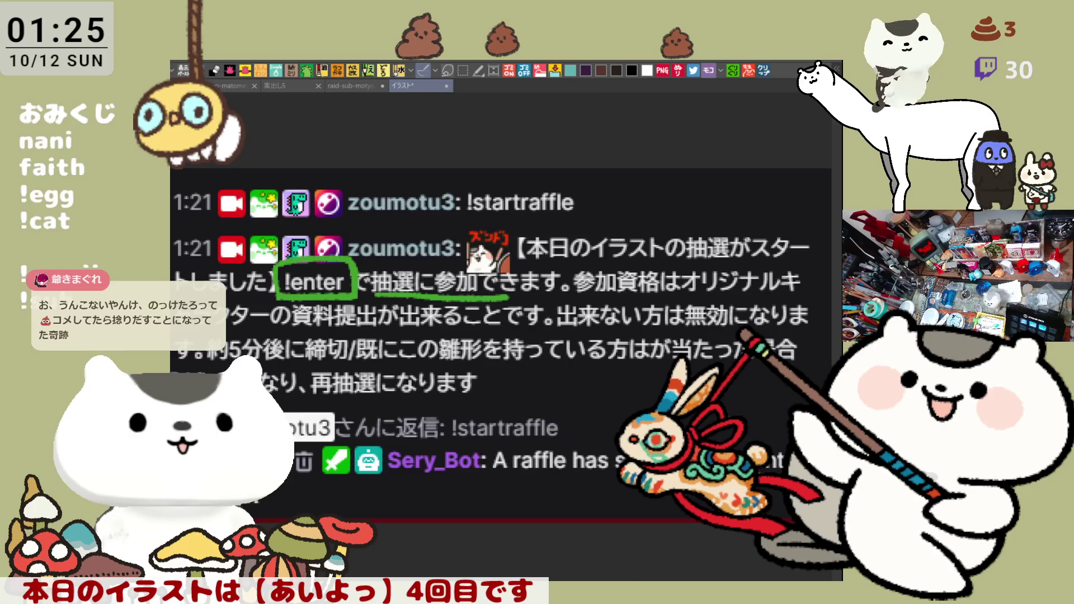
{"action": "key", "text": "ctrl+shift+Tab"}
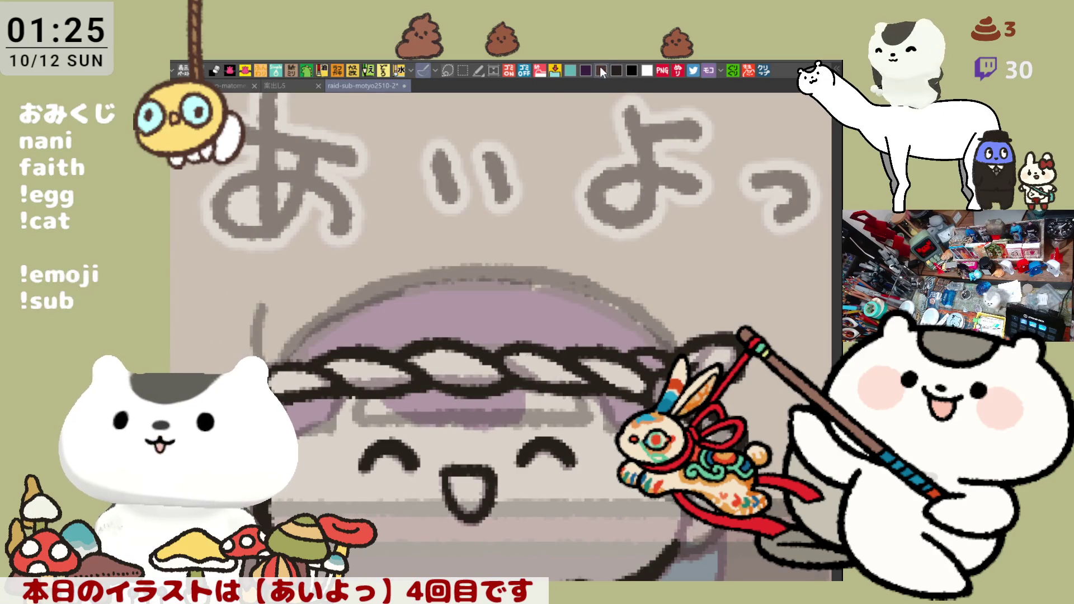
{"action": "mouse_move", "coordinate": [263, 276]}
{"action": "left_mouse_down"}
{"action": "mouse_move", "coordinate": [291, 247]}
{"action": "mouse_move", "coordinate": [340, 230]}
{"action": "left_mouse_up"}
Step: Retry the grey arc below the あ several times, undoing unwanted strokes
{"action": "key", "text": "ctrl+z"}
{"action": "left_click_drag", "start_coordinate": [263, 280], "coordinate": [358, 223]}
{"action": "key", "text": "ctrl+z"}
{"action": "left_click_drag", "start_coordinate": [260, 282], "coordinate": [350, 224]}
{"action": "key", "text": "ctrl+z"}
{"action": "mouse_move", "coordinate": [258, 319]}
{"action": "left_mouse_down"}
{"action": "mouse_move", "coordinate": [341, 226]}
{"action": "mouse_move", "coordinate": [445, 268]}
{"action": "mouse_move", "coordinate": [446, 280]}
{"action": "left_mouse_up"}
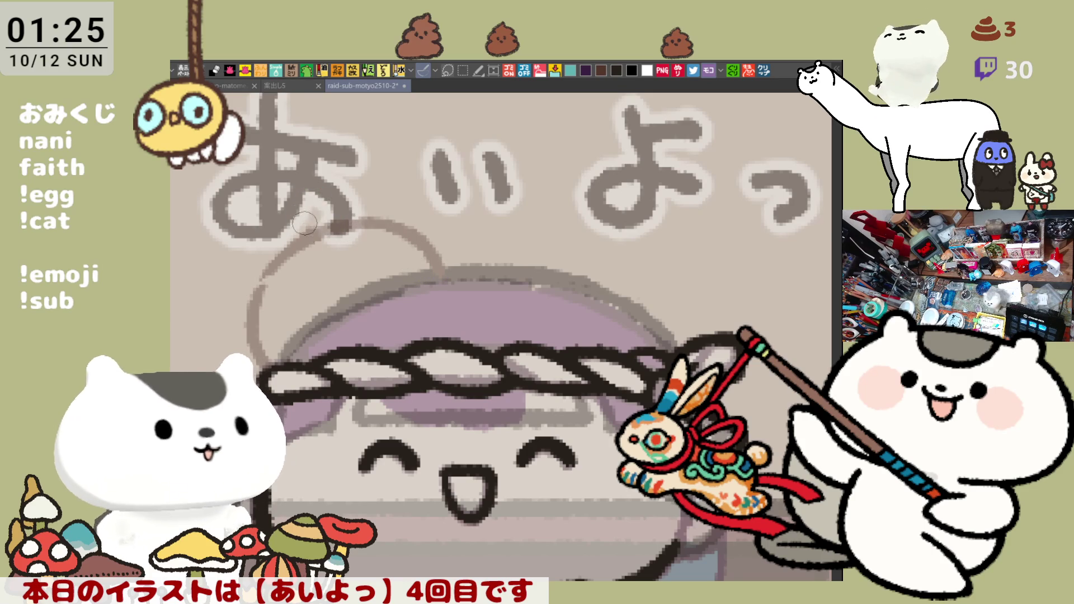
{"action": "mouse_move", "coordinate": [253, 218]}
{"action": "left_mouse_down"}
{"action": "mouse_move", "coordinate": [303, 221]}
{"action": "mouse_move", "coordinate": [318, 247]}
{"action": "left_mouse_up"}
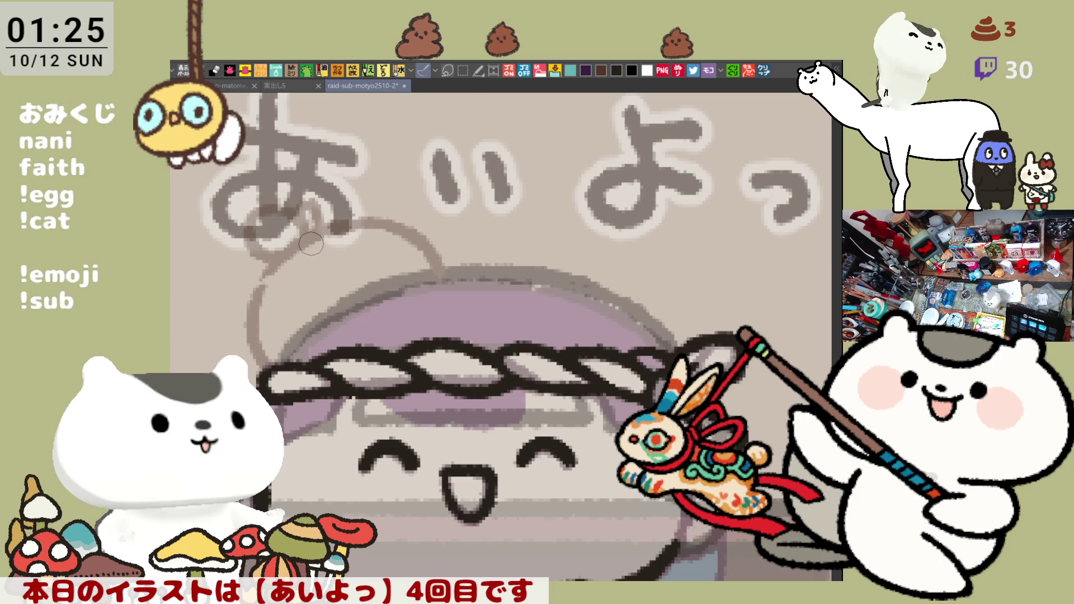
{"action": "key", "text": "ctrl+z"}
{"action": "key", "text": "ctrl+z"}
{"action": "mouse_move", "coordinate": [246, 257]}
{"action": "left_mouse_down"}
{"action": "mouse_move", "coordinate": [274, 224]}
{"action": "mouse_move", "coordinate": [302, 233]}
{"action": "left_mouse_up"}
{"action": "key", "text": "ctrl+z"}
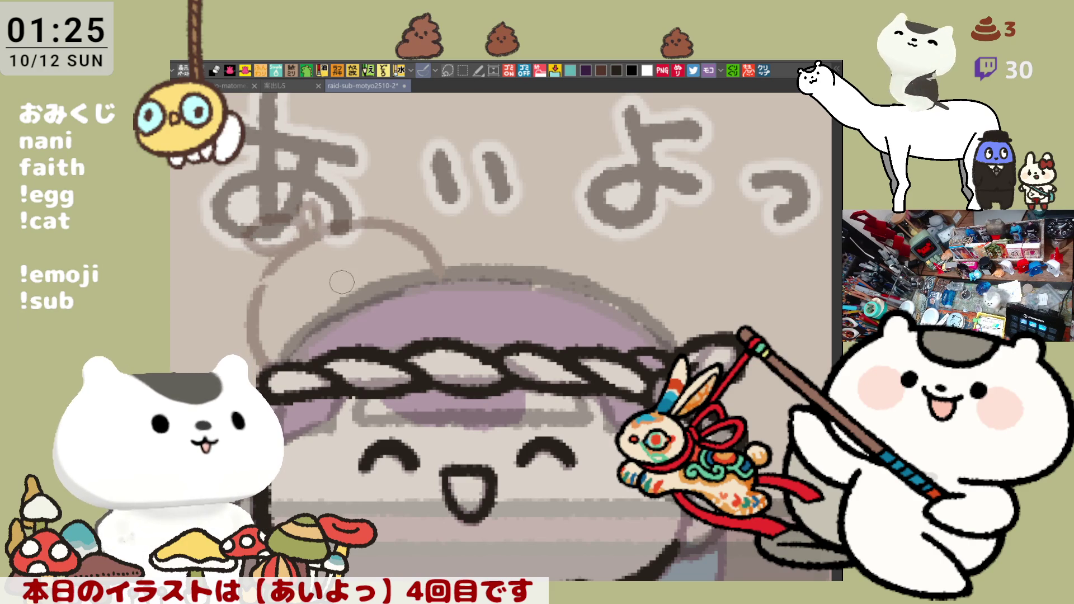
Step: Rotate the view briefly and erase the faint sketch arc left of the head
{"action": "key", "text": "asciicircum"}
{"action": "left_click_drag", "start_coordinate": [406, 227], "coordinate": [408, 226]}
{"action": "key", "text": "minus"}
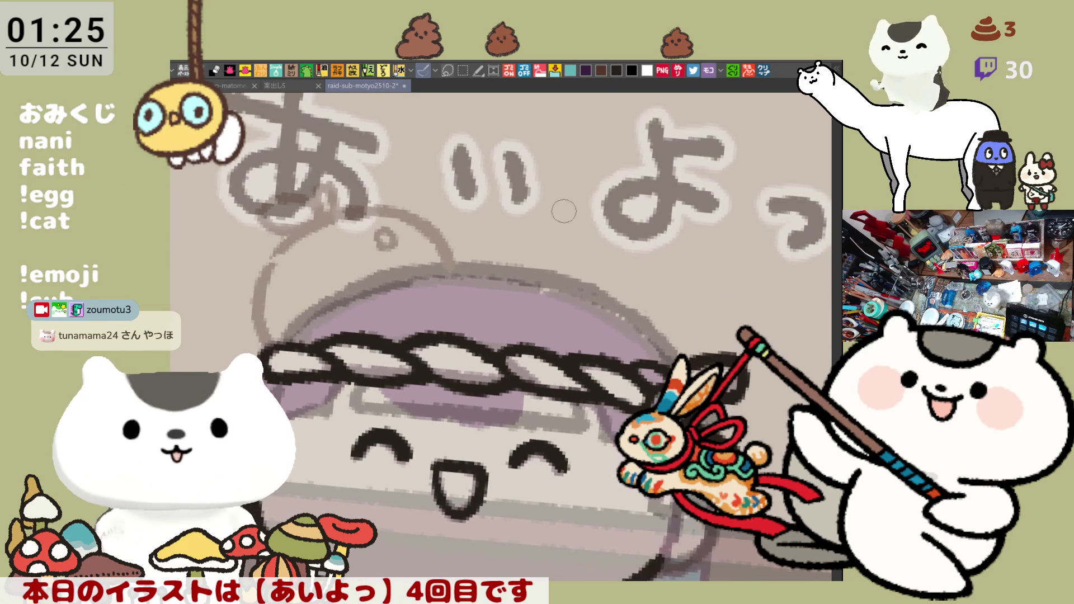
{"action": "mouse_move", "coordinate": [284, 271]}
{"action": "left_mouse_down"}
{"action": "mouse_move", "coordinate": [258, 311]}
{"action": "mouse_move", "coordinate": [300, 238]}
{"action": "mouse_move", "coordinate": [324, 230]}
{"action": "mouse_move", "coordinate": [309, 226]}
{"action": "mouse_move", "coordinate": [255, 316]}
{"action": "left_mouse_up"}
{"action": "key", "text": "ctrl+z"}
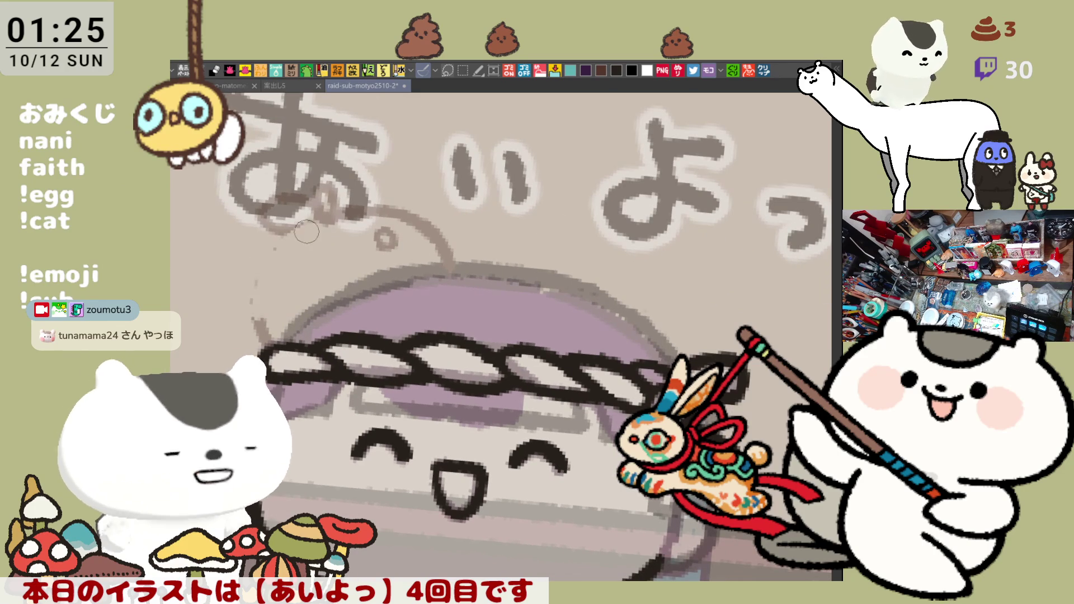
Step: Draw the head's upper-left and top outline arcs, save, and paste the chat announcement into a new canvas
{"action": "left_click_drag", "start_coordinate": [305, 224], "coordinate": [254, 319]}
{"action": "mouse_move", "coordinate": [279, 246]}
{"action": "left_mouse_down"}
{"action": "mouse_move", "coordinate": [303, 231]}
{"action": "mouse_move", "coordinate": [253, 320]}
{"action": "left_mouse_up"}
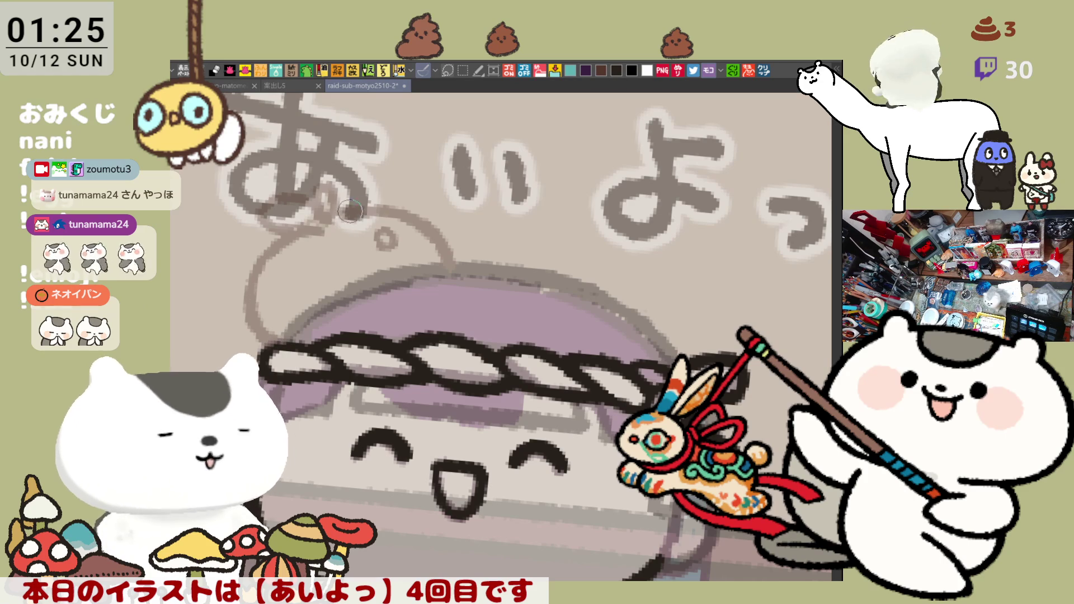
{"action": "mouse_move", "coordinate": [342, 217]}
{"action": "left_mouse_down"}
{"action": "mouse_move", "coordinate": [403, 204]}
{"action": "mouse_move", "coordinate": [435, 228]}
{"action": "left_mouse_up"}
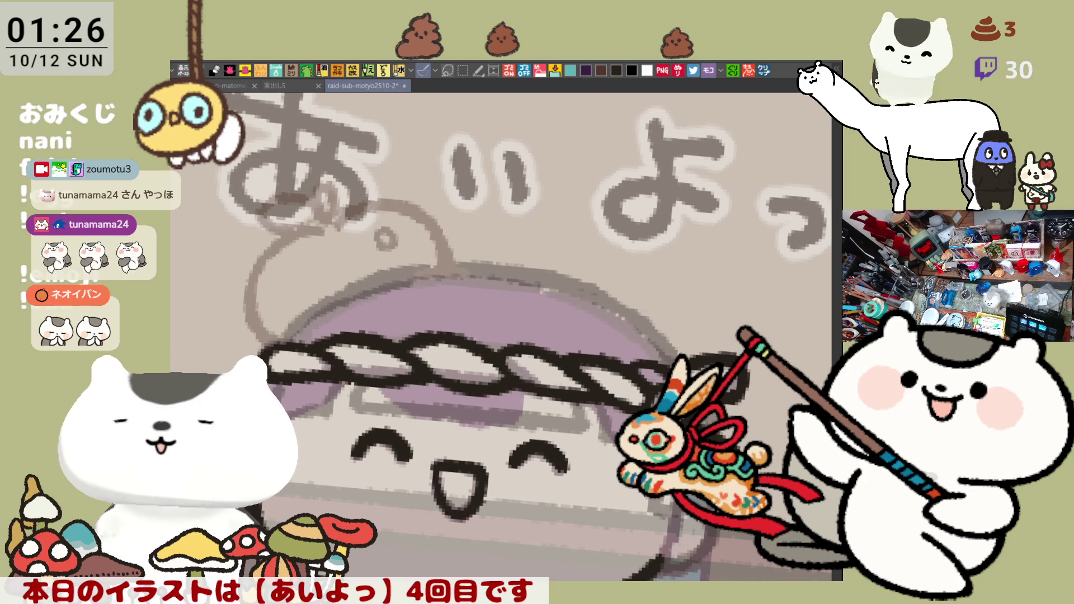
{"action": "key", "text": "ctrl+s"}
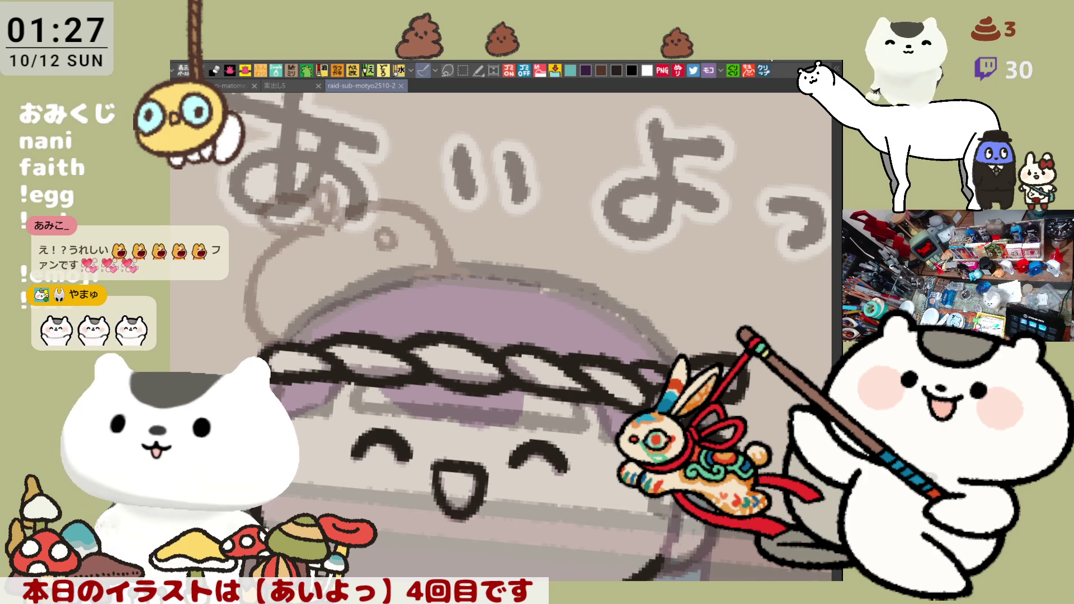
{"action": "key", "text": "ctrl+n"}
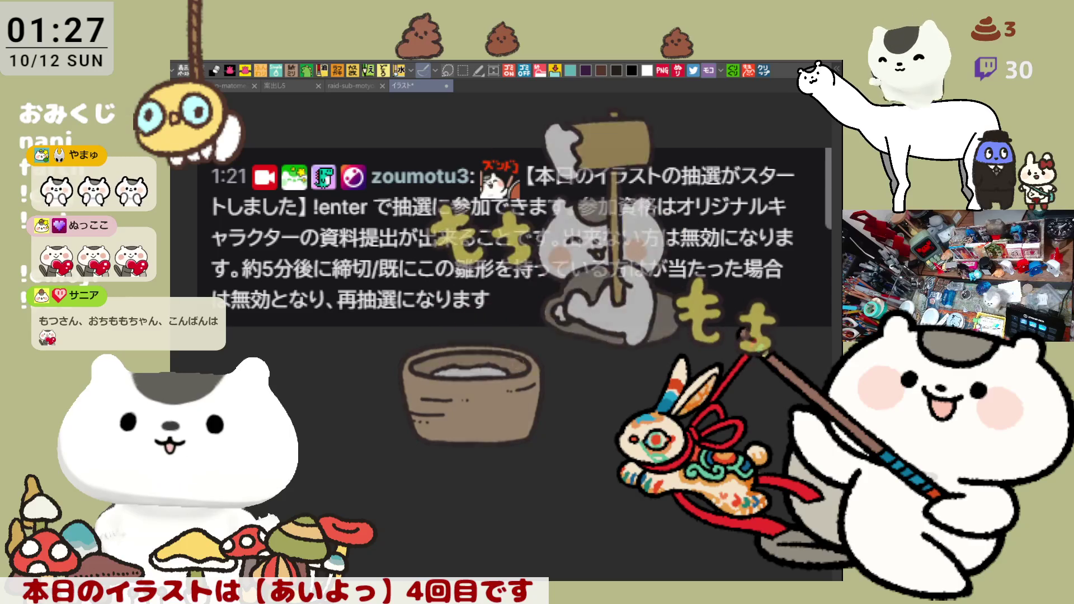
Step: Underline the 参加資格は and character-materials requirement lines in red, then close the イラスト canvas
{"action": "left_click_drag", "start_coordinate": [577, 230], "coordinate": [788, 214]}
{"action": "mouse_move", "coordinate": [219, 255]}
{"action": "left_mouse_down"}
{"action": "mouse_move", "coordinate": [579, 242]}
{"action": "mouse_move", "coordinate": [819, 250]}
{"action": "left_mouse_up"}
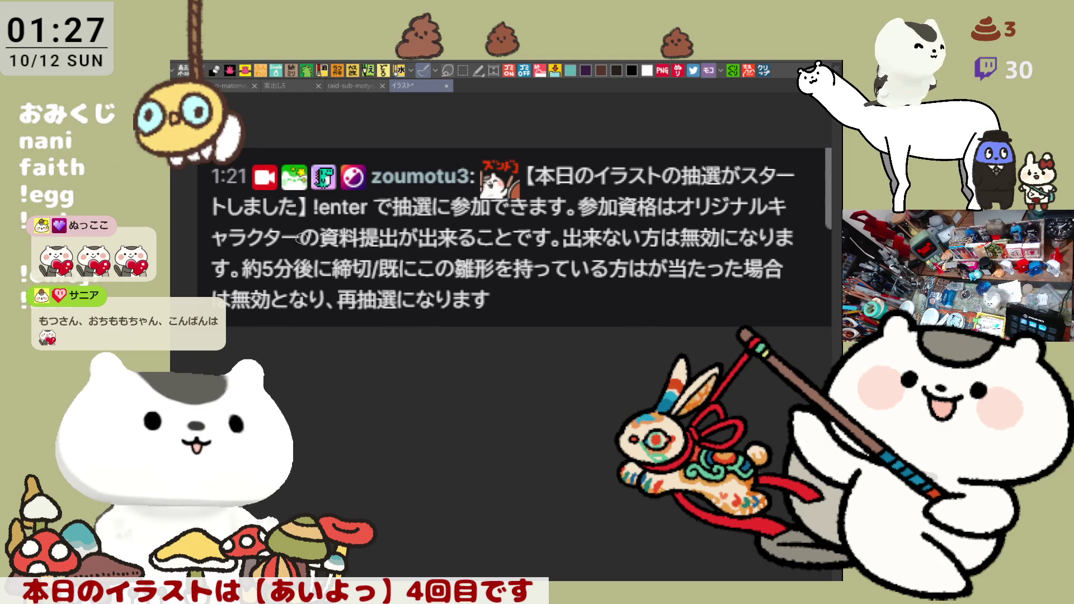
{"action": "left_click_drag", "start_coordinate": [206, 246], "coordinate": [582, 255]}
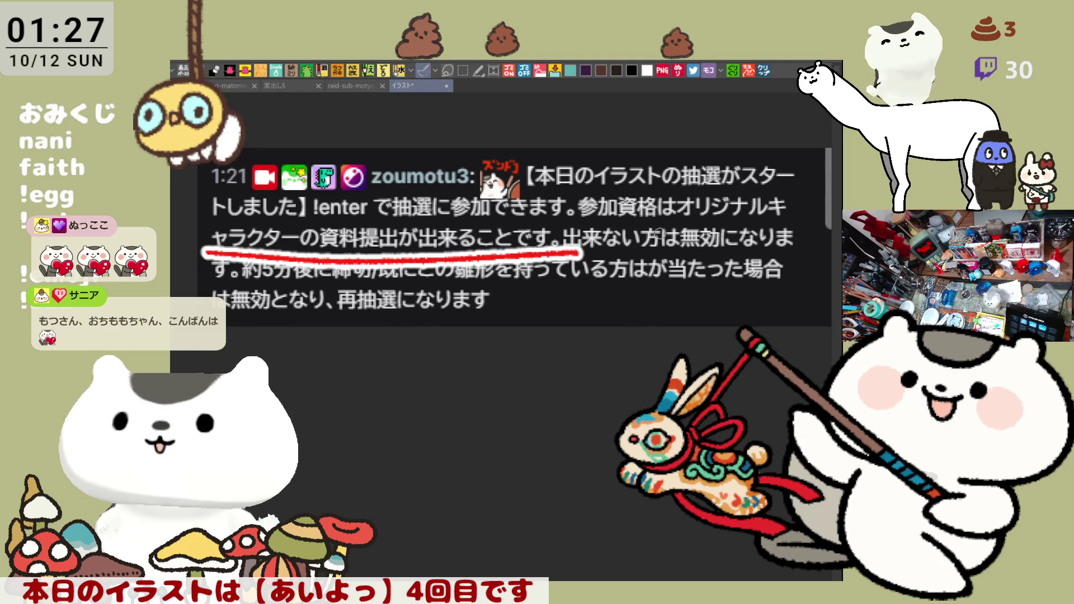
{"action": "mouse_move", "coordinate": [305, 252]}
{"action": "left_mouse_down"}
{"action": "mouse_move", "coordinate": [468, 249]}
{"action": "mouse_move", "coordinate": [792, 219]}
{"action": "left_mouse_up"}
{"action": "mouse_move", "coordinate": [566, 250]}
{"action": "left_mouse_down"}
{"action": "mouse_move", "coordinate": [204, 255]}
{"action": "mouse_move", "coordinate": [571, 243]}
{"action": "left_mouse_up"}
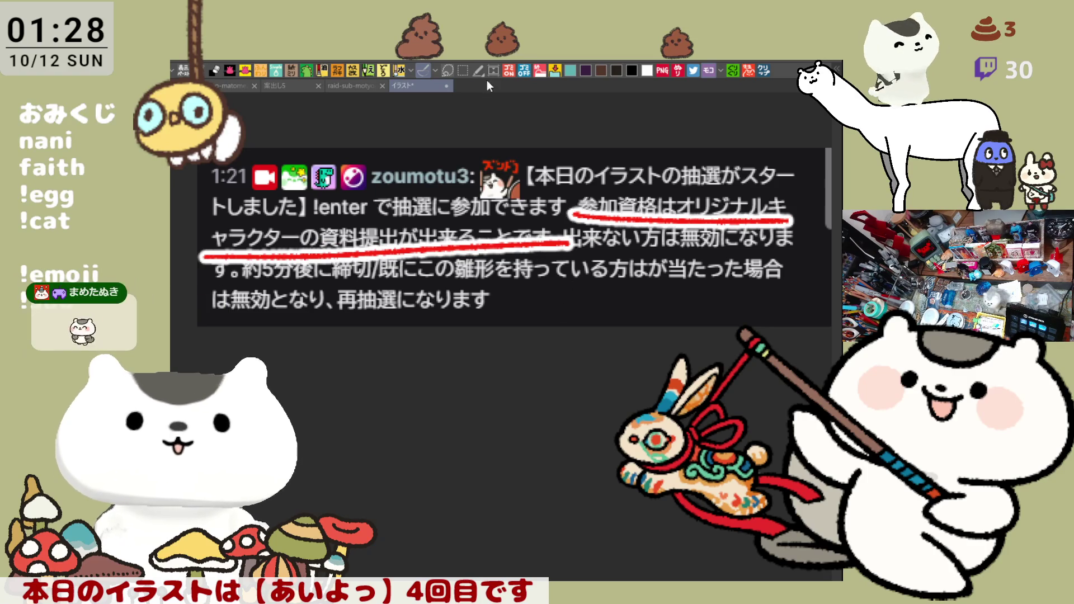
{"action": "left_click", "coordinate": [445, 87]}
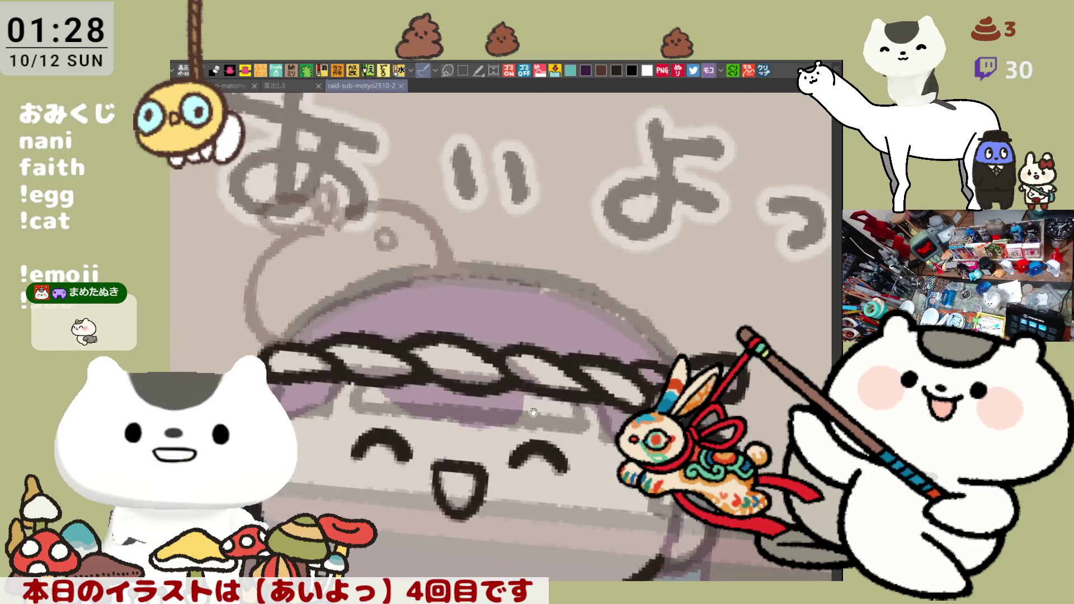
Step: Add dark touch-up strokes to the rope headband's tied tail
{"action": "left_click_drag", "start_coordinate": [667, 292], "coordinate": [622, 278]}
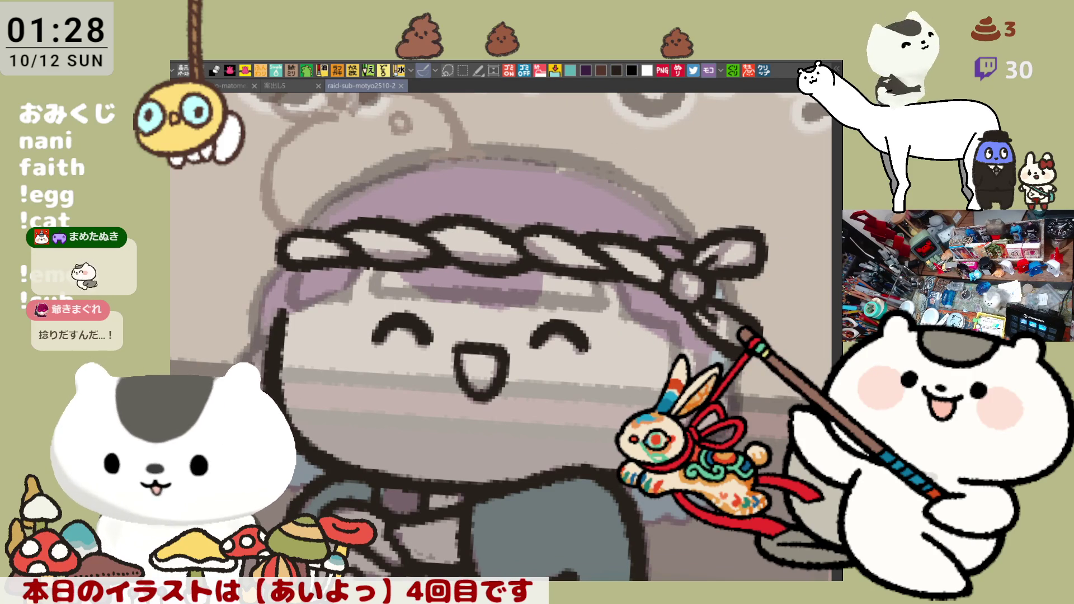
{"action": "scroll", "coordinate": [502, 335], "scroll_direction": "down", "scroll_amount": 2}
{"action": "mouse_move", "coordinate": [727, 190]}
{"action": "left_mouse_down"}
{"action": "mouse_move", "coordinate": [725, 275]}
{"action": "mouse_move", "coordinate": [730, 245]}
{"action": "left_mouse_up"}
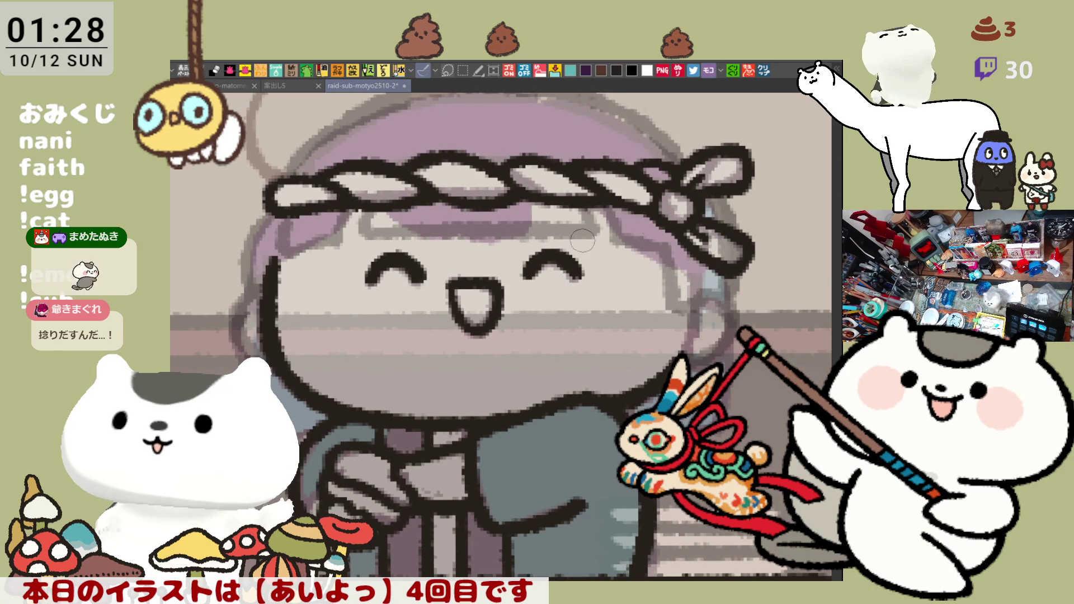
{"action": "left_click_drag", "start_coordinate": [322, 339], "coordinate": [286, 314]}
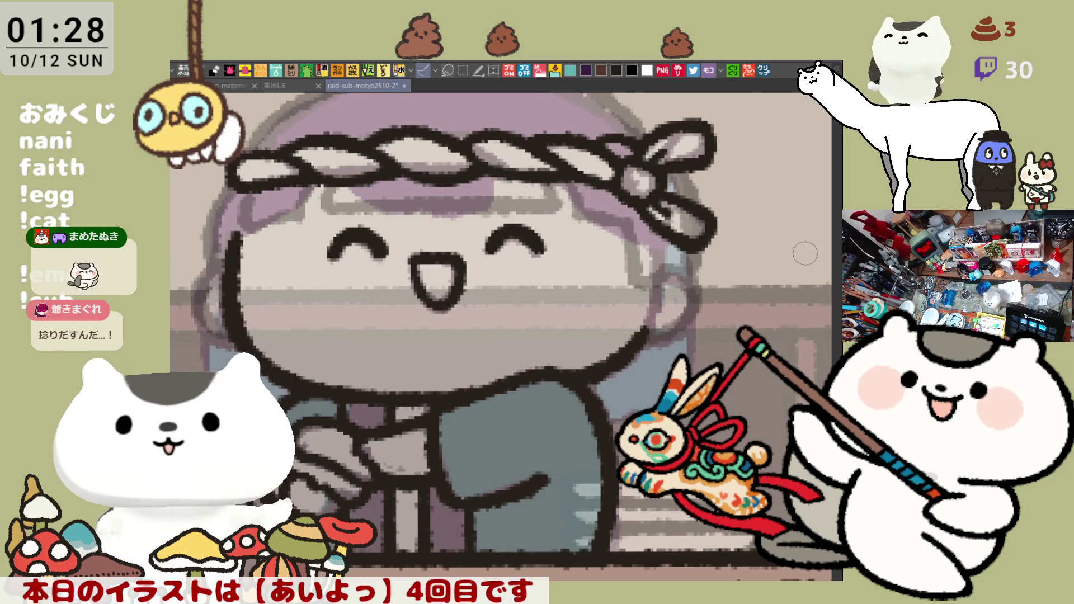
{"action": "scroll", "coordinate": [482, 379], "scroll_direction": "down", "scroll_amount": 2}
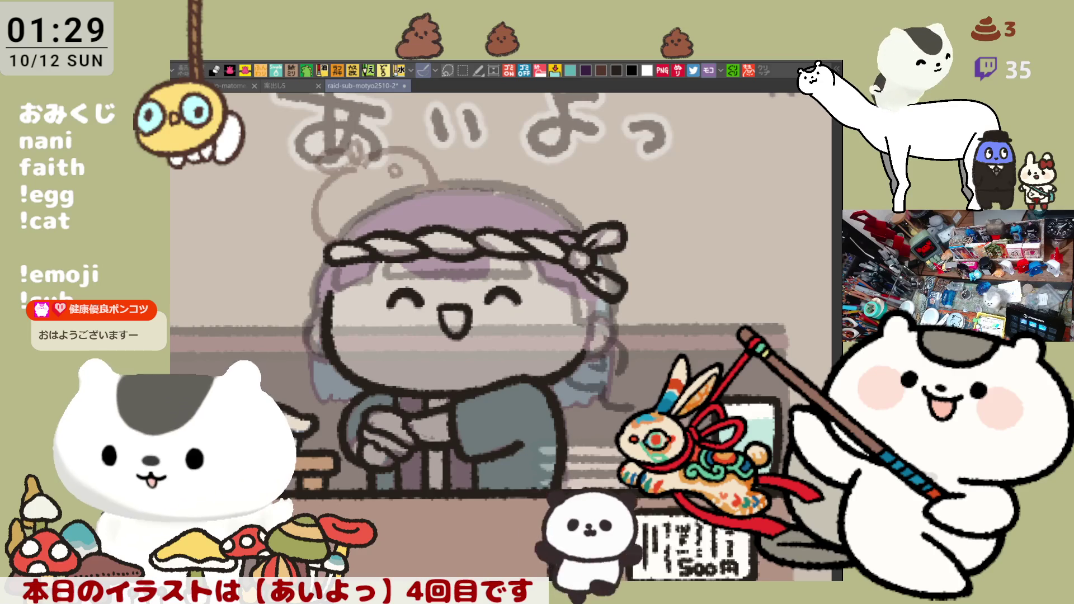
Step: Sketch a darkened hair curl to the right of the face
{"action": "scroll", "coordinate": [522, 402], "scroll_direction": "down", "scroll_amount": 2}
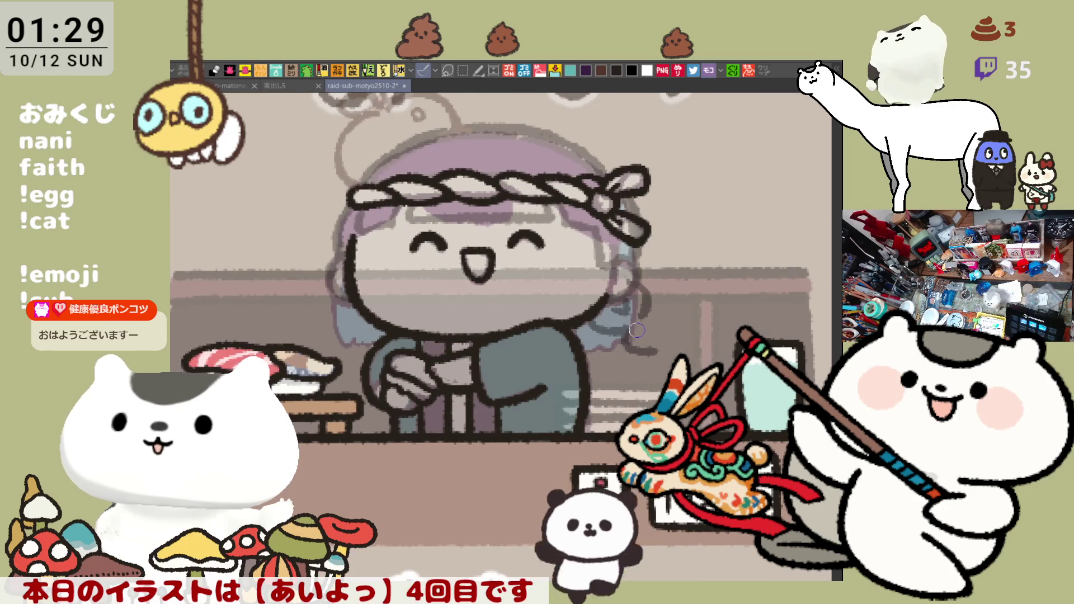
{"action": "left_click_drag", "start_coordinate": [658, 324], "coordinate": [662, 339]}
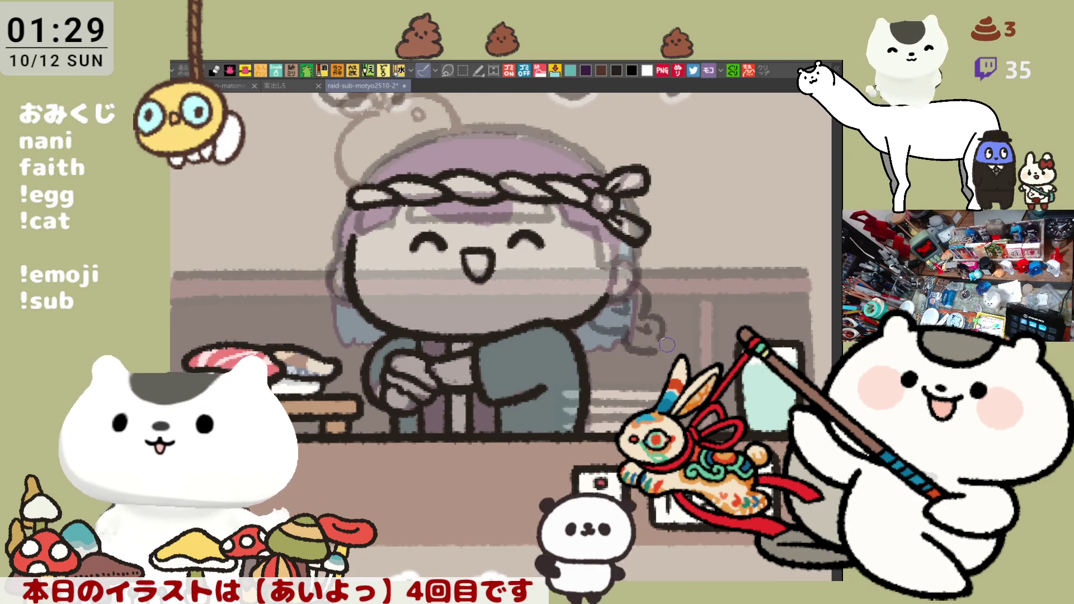
{"action": "mouse_move", "coordinate": [686, 348]}
{"action": "left_mouse_down"}
{"action": "mouse_move", "coordinate": [649, 342]}
{"action": "mouse_move", "coordinate": [660, 349]}
{"action": "left_mouse_up"}
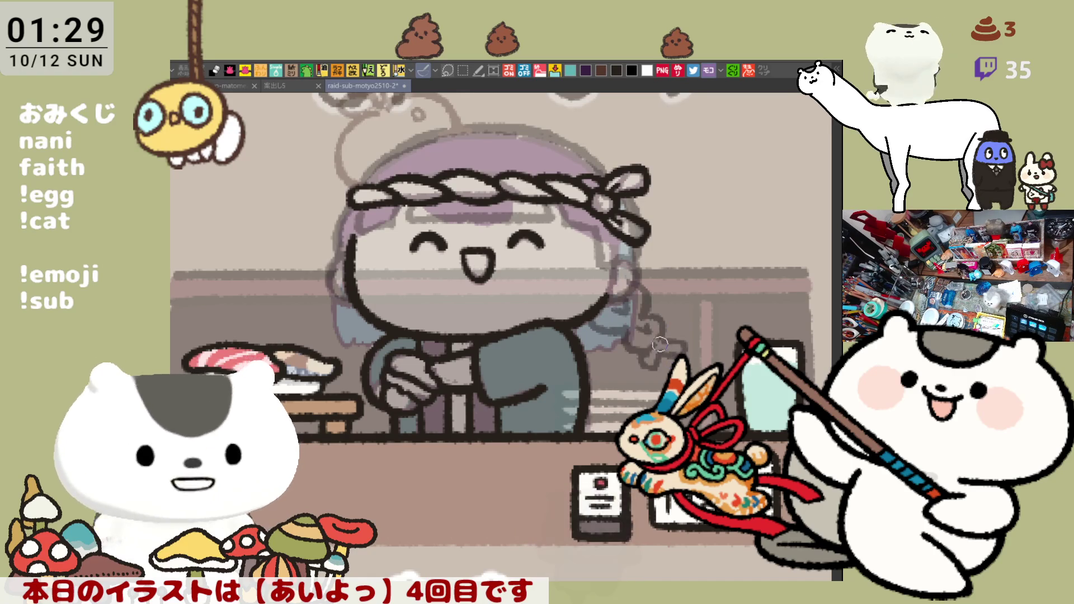
{"action": "mouse_move", "coordinate": [663, 344]}
{"action": "left_mouse_down"}
{"action": "mouse_move", "coordinate": [674, 359]}
{"action": "mouse_move", "coordinate": [644, 362]}
{"action": "mouse_move", "coordinate": [659, 385]}
{"action": "left_mouse_up"}
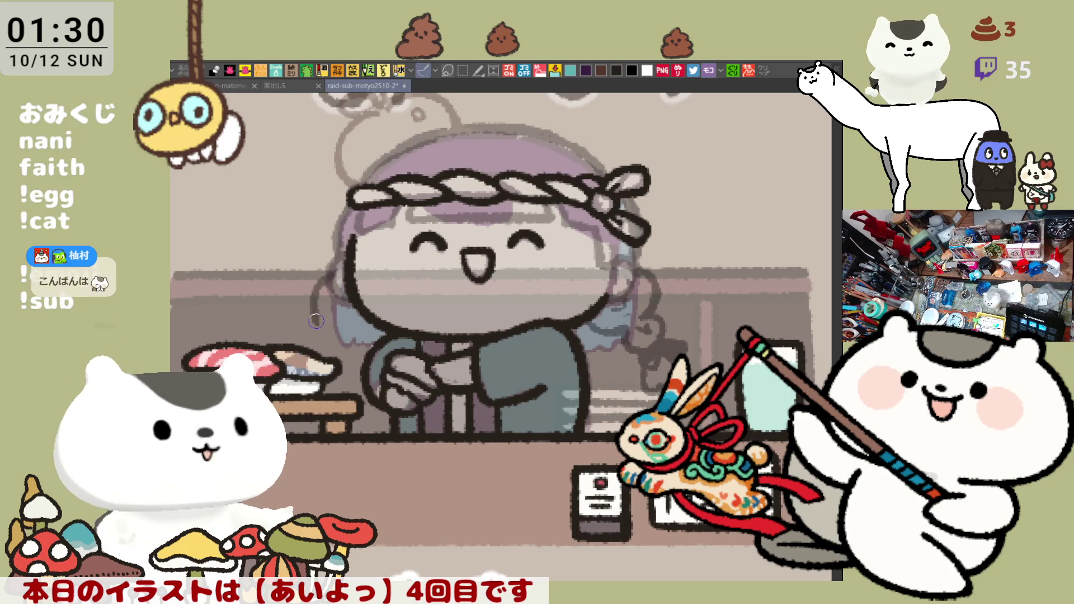
Step: Sketch the left braid down to the arm, add short right braid lines, and hide the sushi props
{"action": "mouse_move", "coordinate": [335, 267]}
{"action": "left_mouse_down"}
{"action": "mouse_move", "coordinate": [316, 313]}
{"action": "mouse_move", "coordinate": [367, 329]}
{"action": "left_mouse_up"}
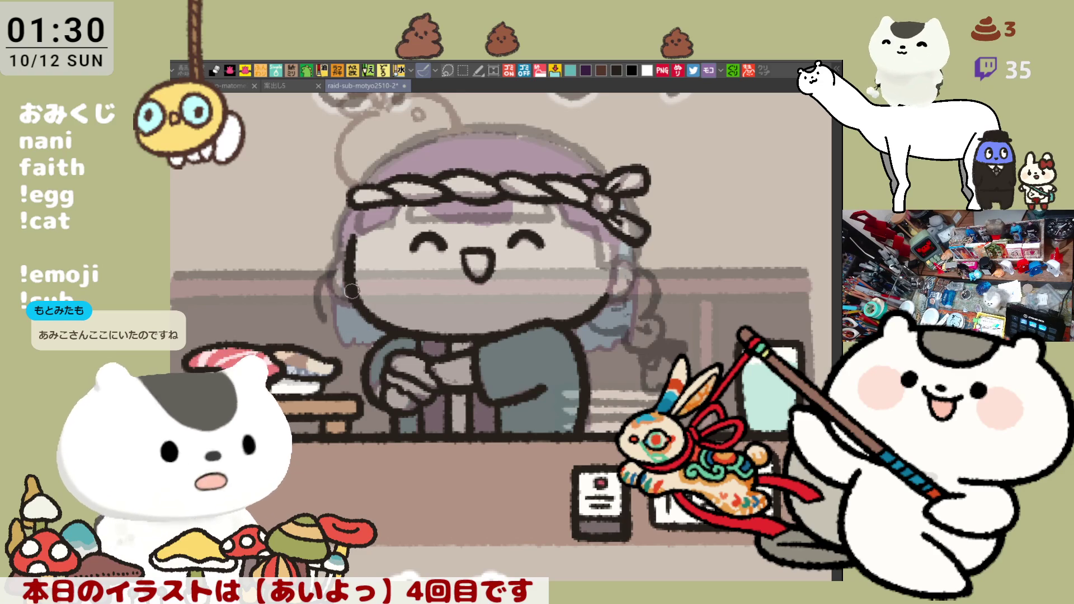
{"action": "mouse_move", "coordinate": [330, 268]}
{"action": "left_mouse_down"}
{"action": "mouse_move", "coordinate": [313, 302]}
{"action": "mouse_move", "coordinate": [344, 326]}
{"action": "left_mouse_up"}
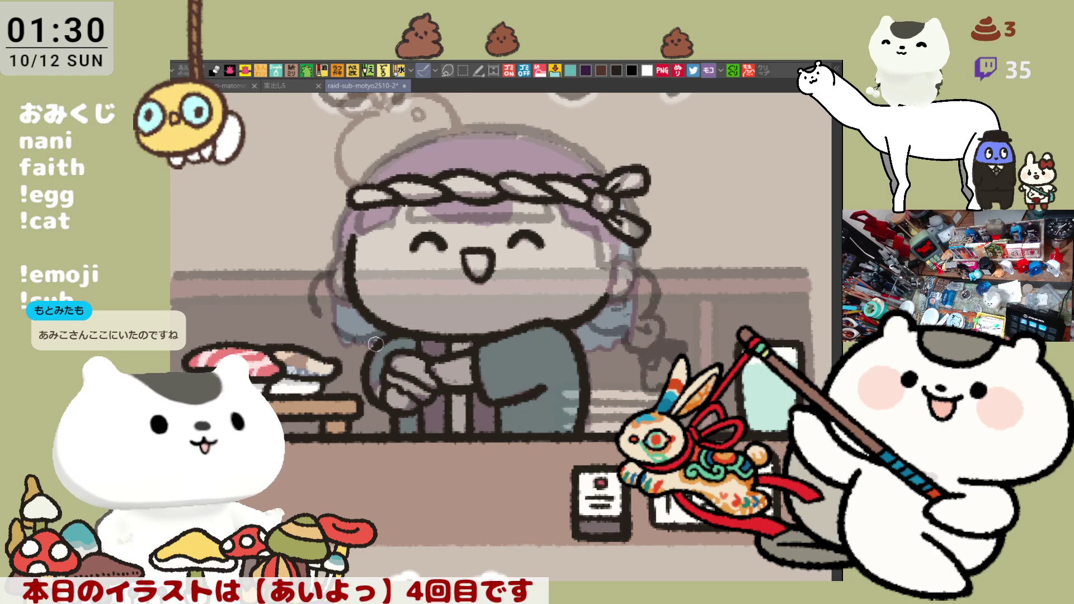
{"action": "key", "text": "ctrl+z"}
{"action": "left_click_drag", "start_coordinate": [331, 271], "coordinate": [314, 316]}
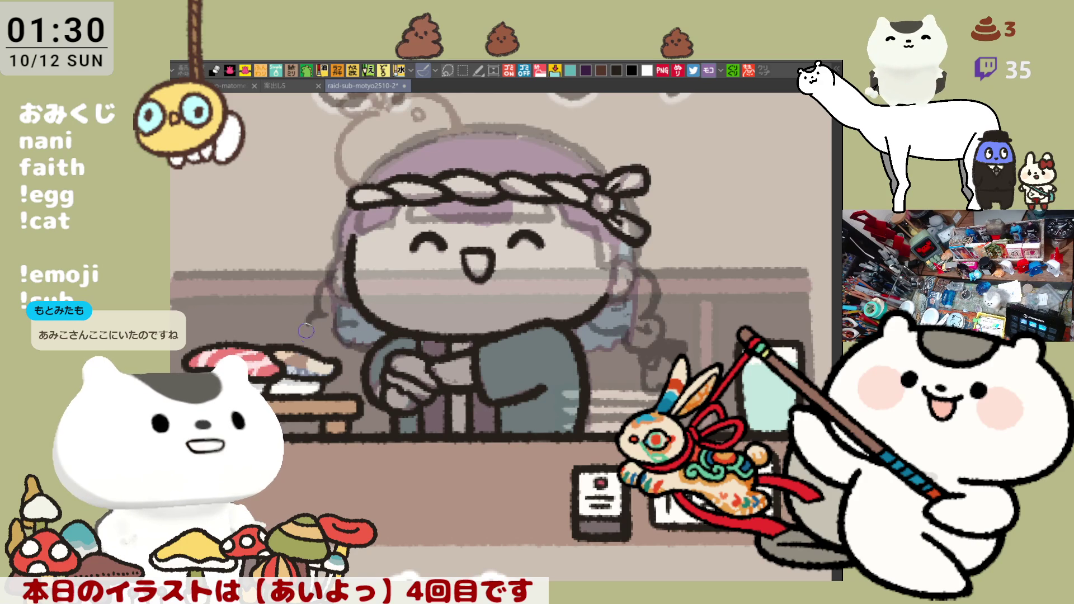
{"action": "left_click_drag", "start_coordinate": [322, 312], "coordinate": [308, 342]}
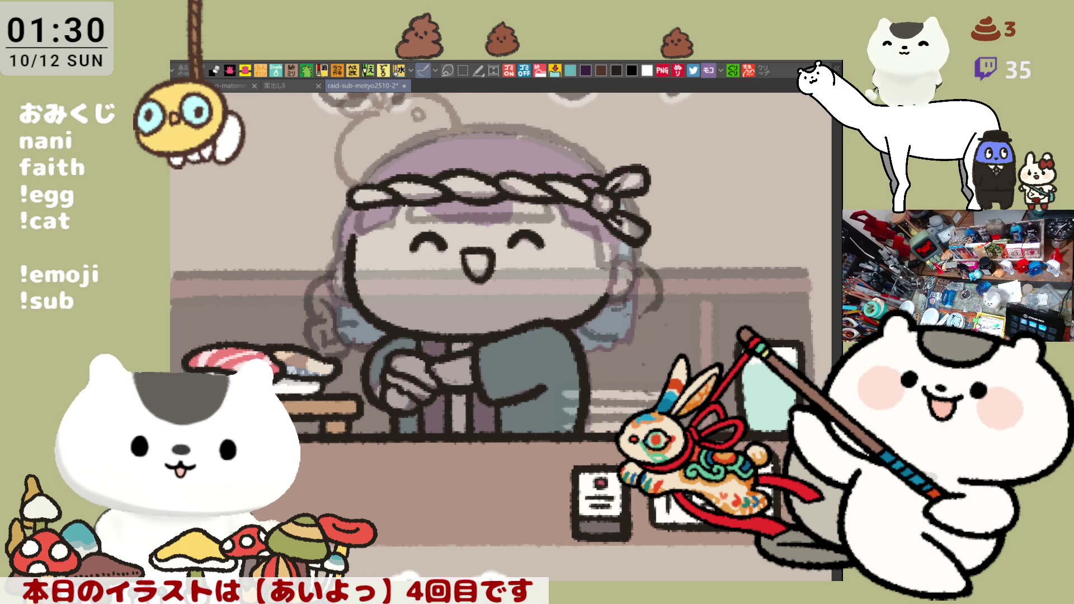
{"action": "mouse_move", "coordinate": [624, 348]}
{"action": "left_mouse_down"}
{"action": "mouse_move", "coordinate": [652, 358]}
{"action": "mouse_move", "coordinate": [666, 350]}
{"action": "left_mouse_up"}
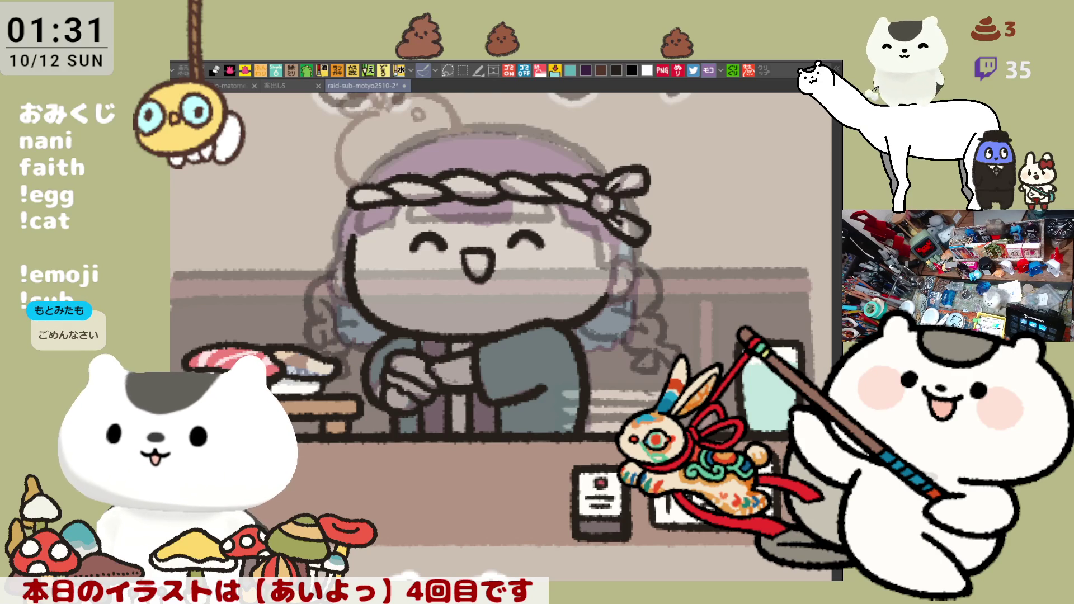
{"action": "key", "text": "ctrl+z"}
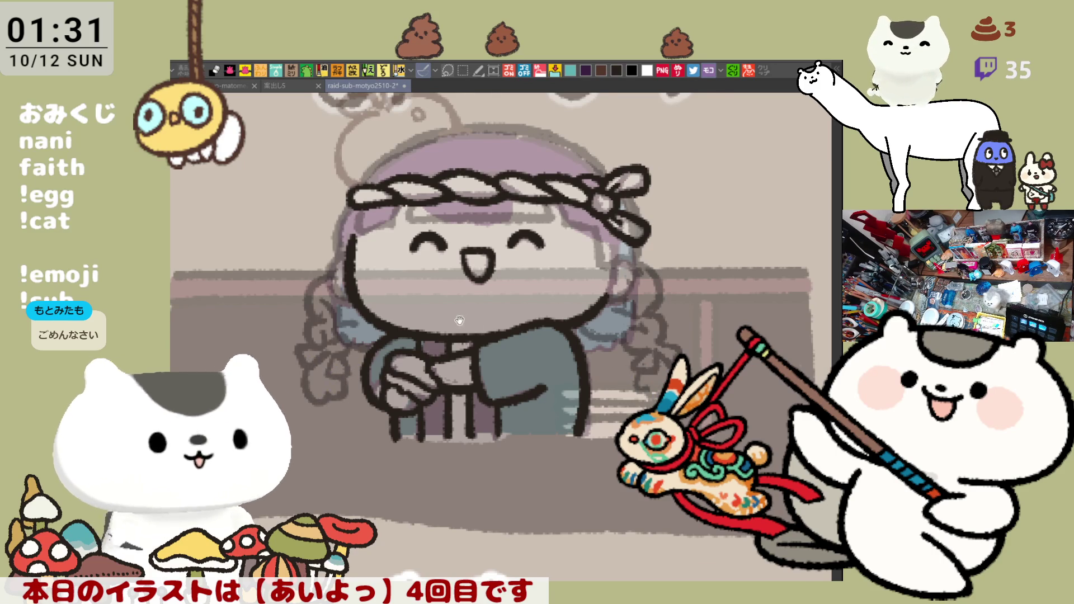
{"action": "left_click_drag", "start_coordinate": [460, 320], "coordinate": [495, 340]}
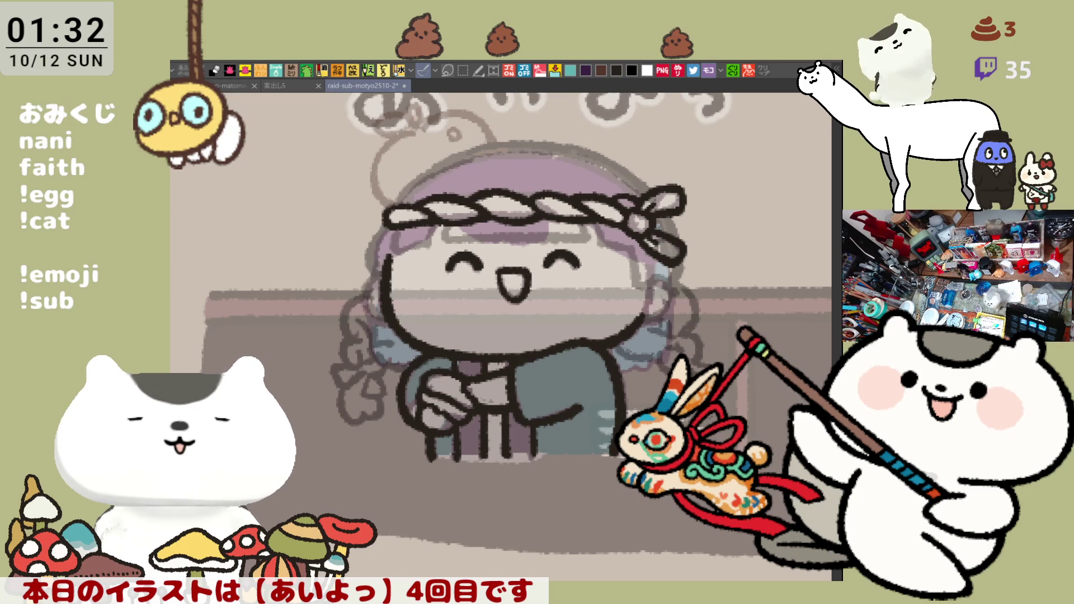
Step: Pan and scroll the canvas up until the あいよっ lettering at the top is visible
{"action": "left_click_drag", "start_coordinate": [599, 346], "coordinate": [566, 314]}
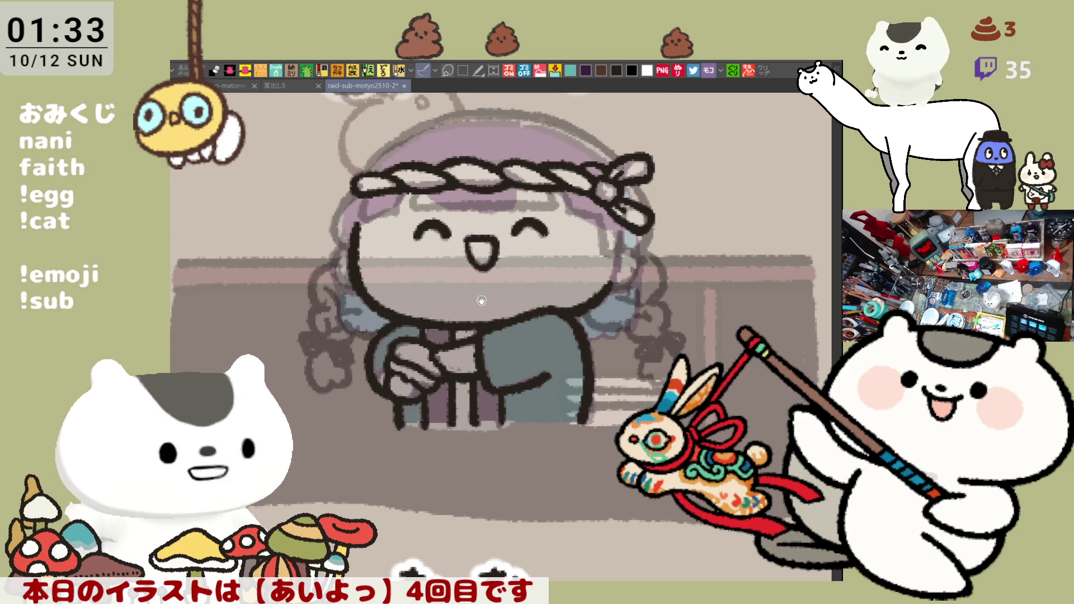
{"action": "left_click_drag", "start_coordinate": [480, 299], "coordinate": [516, 330]}
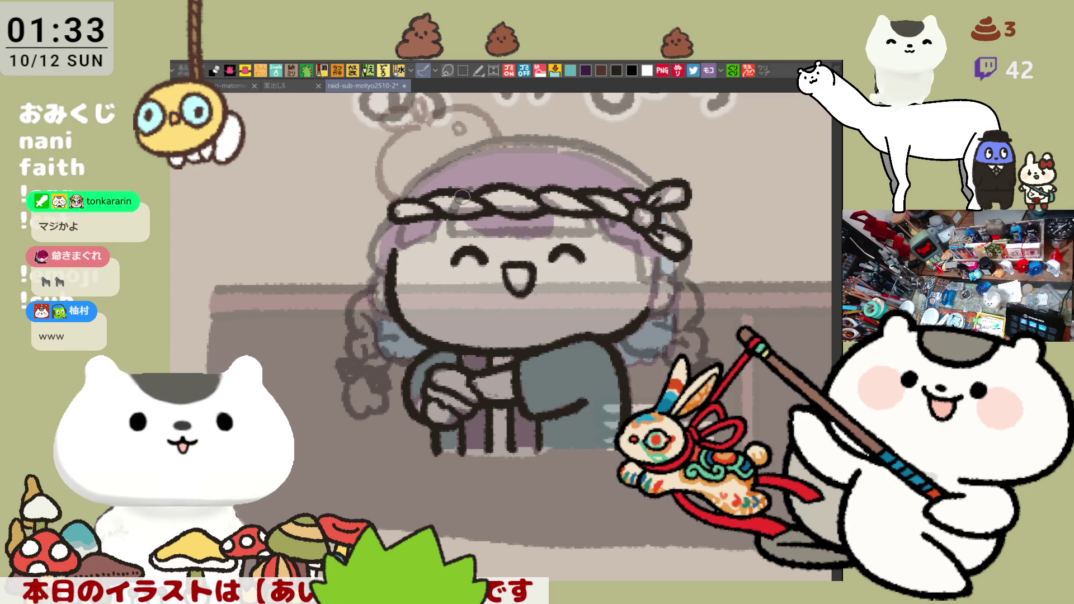
{"action": "scroll", "coordinate": [680, 292], "scroll_direction": "up", "scroll_amount": 2}
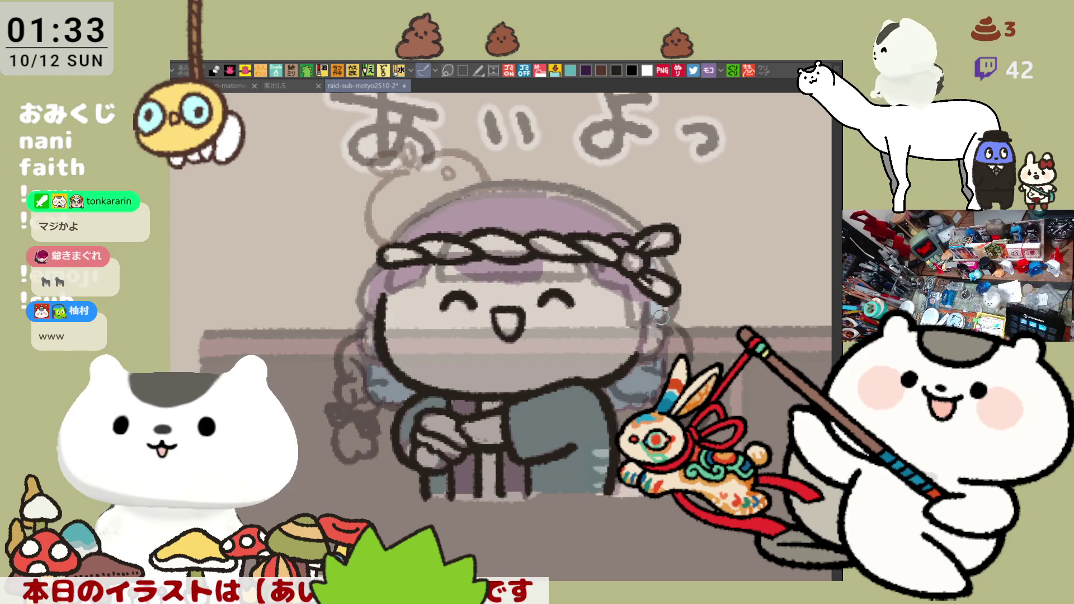
{"action": "scroll", "coordinate": [665, 317], "scroll_direction": "up", "scroll_amount": 3}
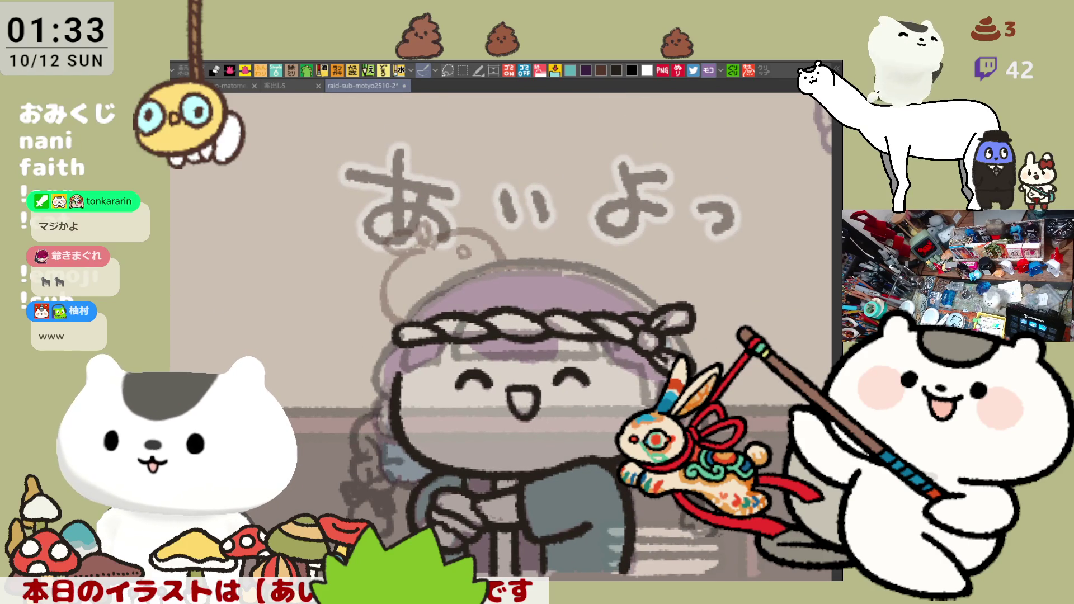
Step: Select the あいよっ lettering, move it slightly up and left, and deselect
{"action": "scroll", "coordinate": [504, 336], "scroll_direction": "up", "scroll_amount": 3}
{"action": "mouse_move", "coordinate": [312, 193]}
{"action": "left_mouse_down"}
{"action": "mouse_move", "coordinate": [456, 291]}
{"action": "mouse_move", "coordinate": [745, 339]}
{"action": "left_mouse_up"}
{"action": "left_click", "coordinate": [577, 364]}
{"action": "mouse_move", "coordinate": [600, 310]}
{"action": "left_mouse_down"}
{"action": "mouse_move", "coordinate": [582, 287]}
{"action": "mouse_move", "coordinate": [587, 268]}
{"action": "left_mouse_up"}
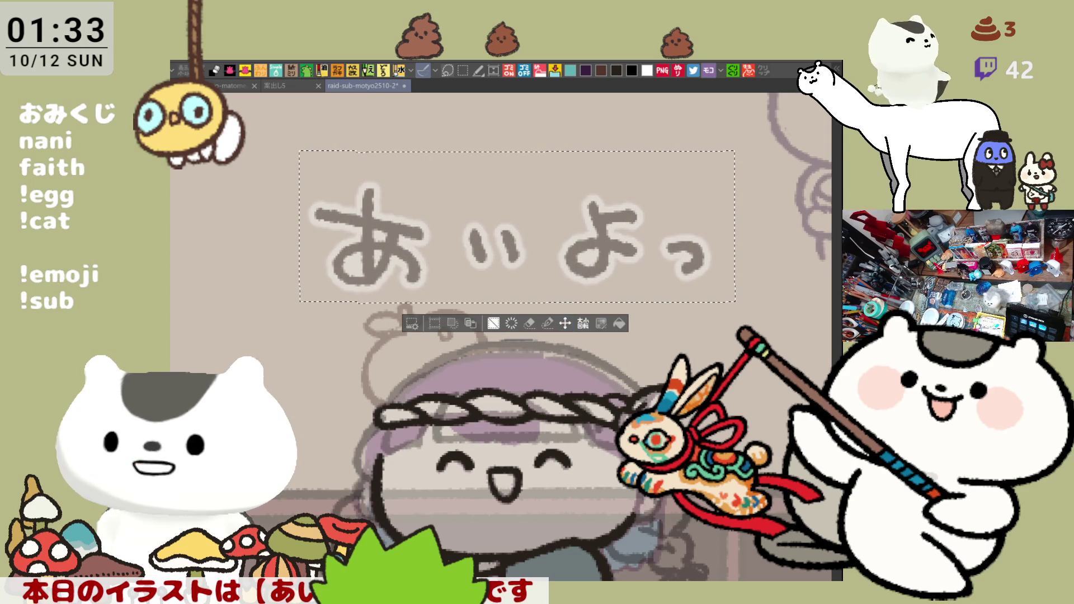
{"action": "key", "text": "ctrl+d"}
{"action": "scroll", "coordinate": [668, 506], "scroll_direction": "down", "scroll_amount": 3}
{"action": "scroll", "coordinate": [603, 456], "scroll_direction": "up", "scroll_amount": 2}
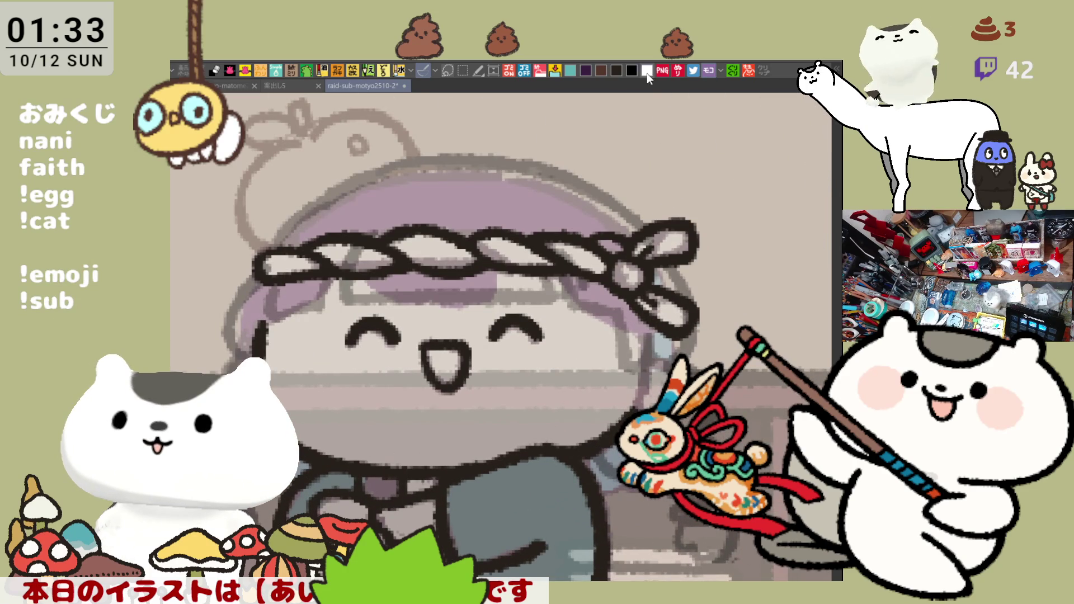
Step: Ink dark lines along the headband's underside and lower-left edge
{"action": "mouse_move", "coordinate": [349, 284]}
{"action": "left_mouse_down"}
{"action": "mouse_move", "coordinate": [402, 260]}
{"action": "mouse_move", "coordinate": [395, 271]}
{"action": "mouse_move", "coordinate": [408, 278]}
{"action": "left_mouse_up"}
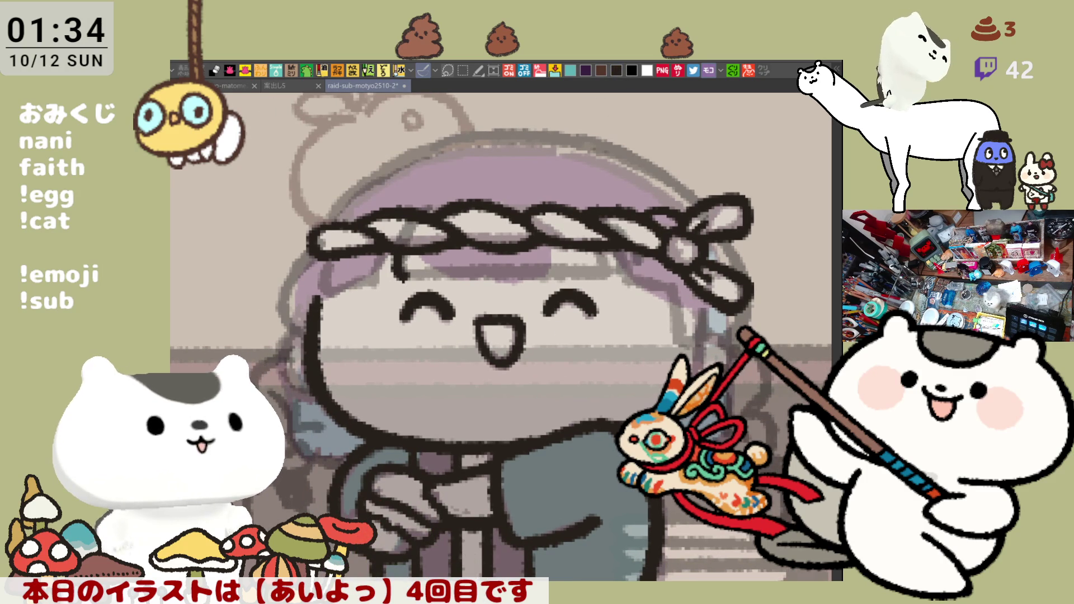
{"action": "scroll", "coordinate": [430, 208], "scroll_direction": "down", "scroll_amount": 2}
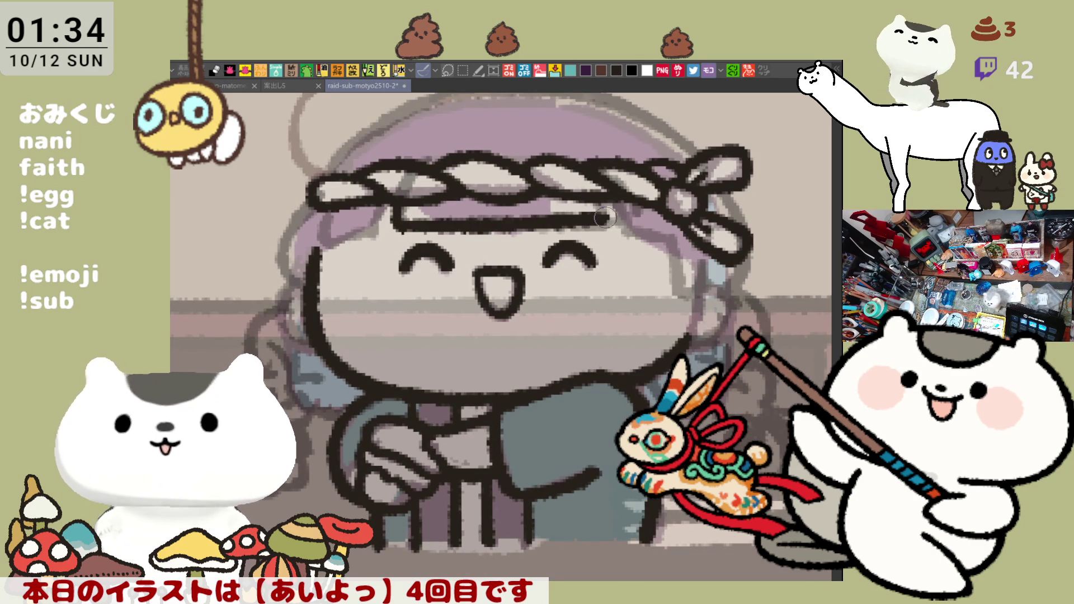
{"action": "mouse_move", "coordinate": [398, 224]}
{"action": "left_mouse_down"}
{"action": "mouse_move", "coordinate": [597, 222]}
{"action": "mouse_move", "coordinate": [605, 211]}
{"action": "left_mouse_up"}
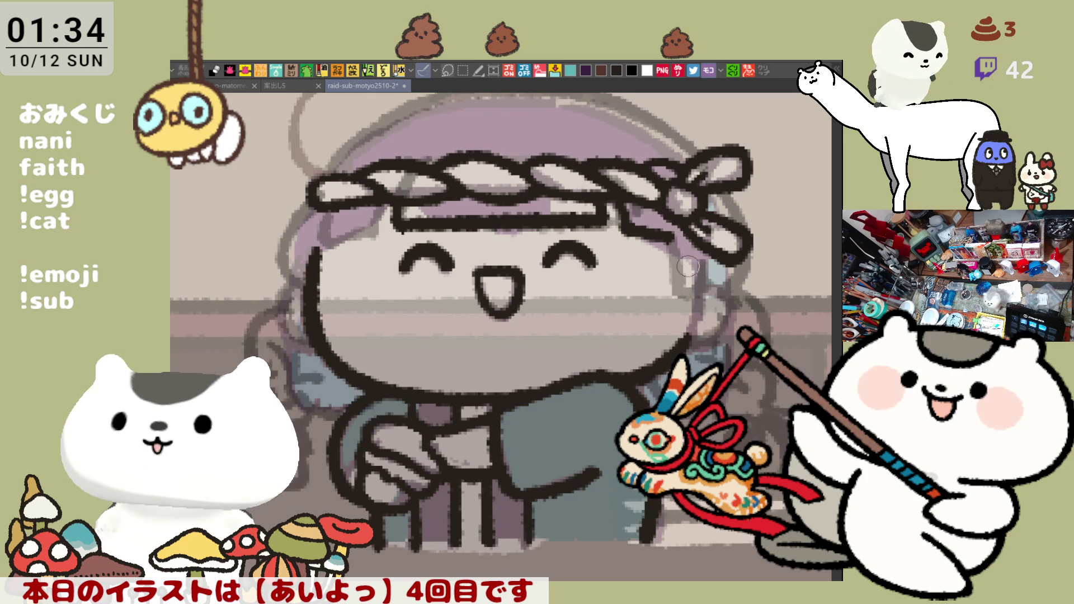
{"action": "mouse_move", "coordinate": [324, 216]}
{"action": "left_mouse_down"}
{"action": "mouse_move", "coordinate": [324, 238]}
{"action": "mouse_move", "coordinate": [375, 223]}
{"action": "left_mouse_up"}
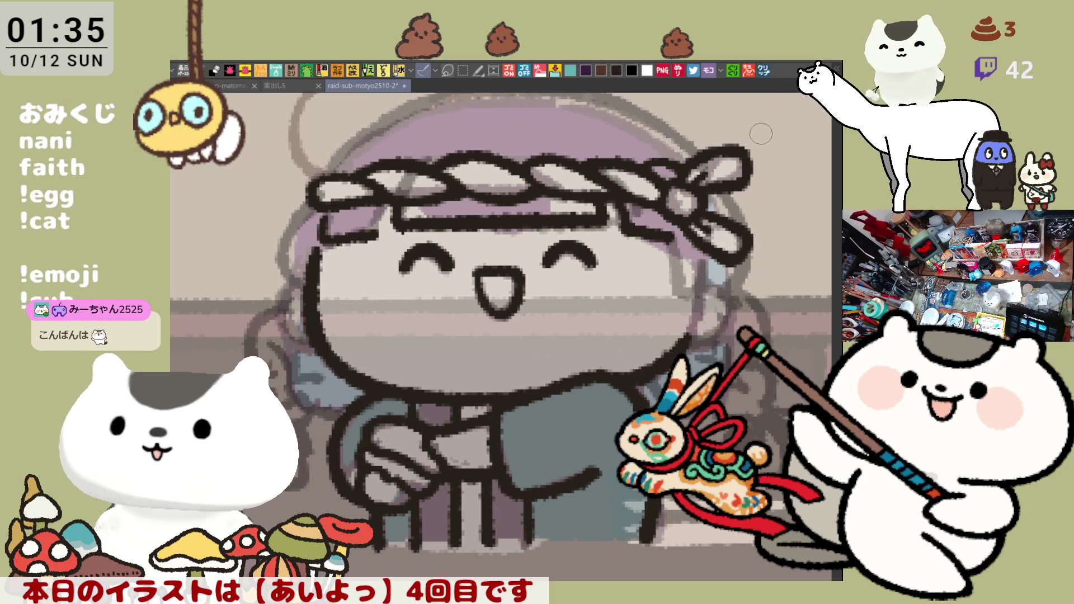
{"action": "left_click", "coordinate": [763, 71]}
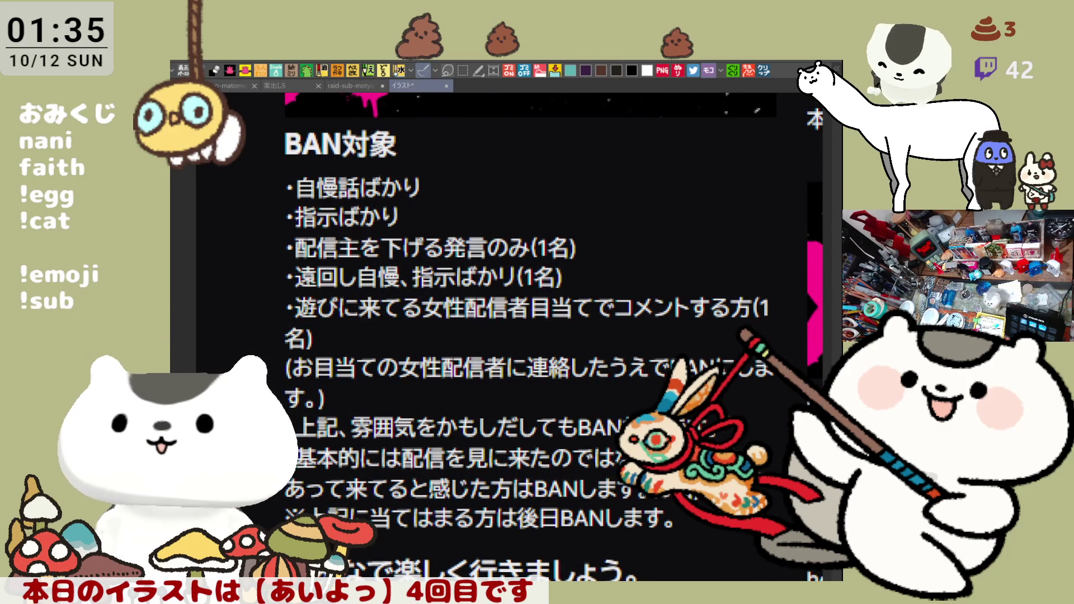
Step: Underline the fifth ban rule about targeting female streamers in yellow, then close the rules image
{"action": "left_click_drag", "start_coordinate": [267, 261], "coordinate": [547, 261]}
{"action": "key", "text": "ctrl+z"}
{"action": "left_click_drag", "start_coordinate": [261, 270], "coordinate": [680, 275]}
{"action": "key", "text": "ctrl+z"}
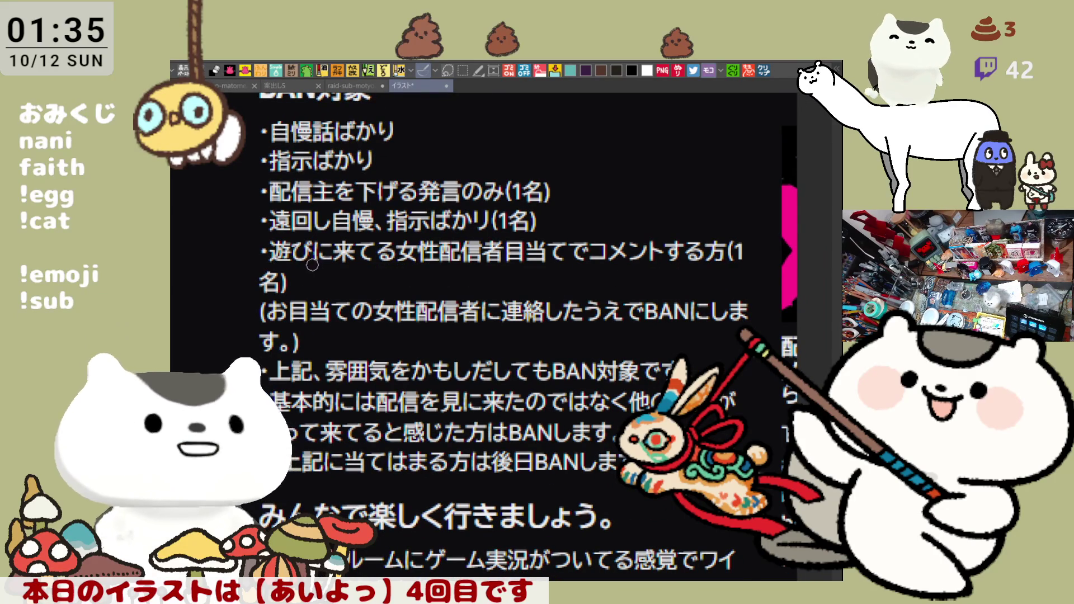
{"action": "left_click_drag", "start_coordinate": [261, 259], "coordinate": [700, 265]}
{"action": "key", "text": "ctrl+z"}
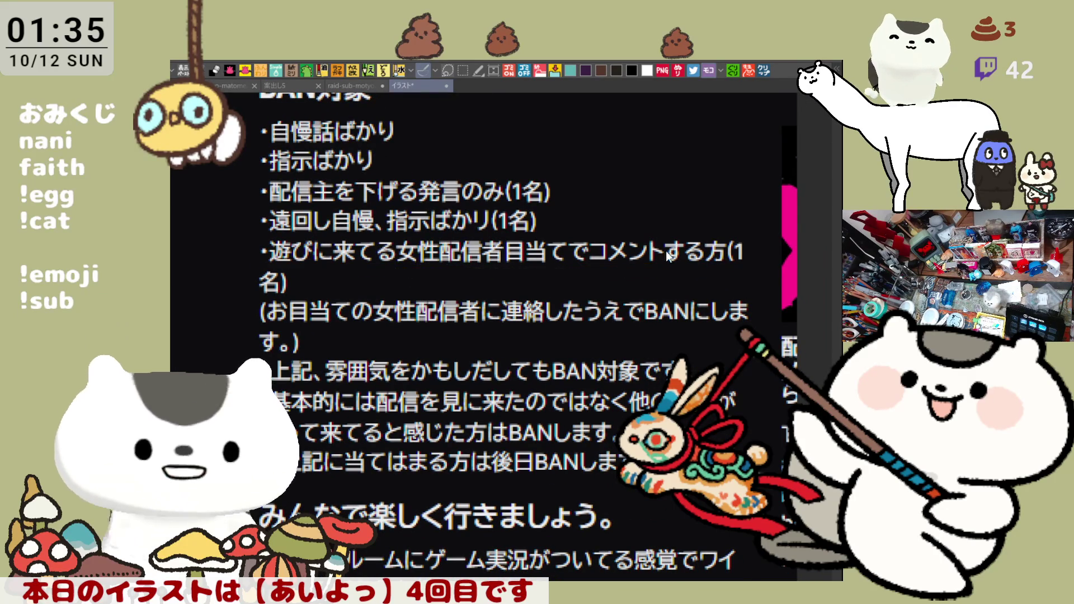
{"action": "left_click_drag", "start_coordinate": [265, 267], "coordinate": [715, 268]}
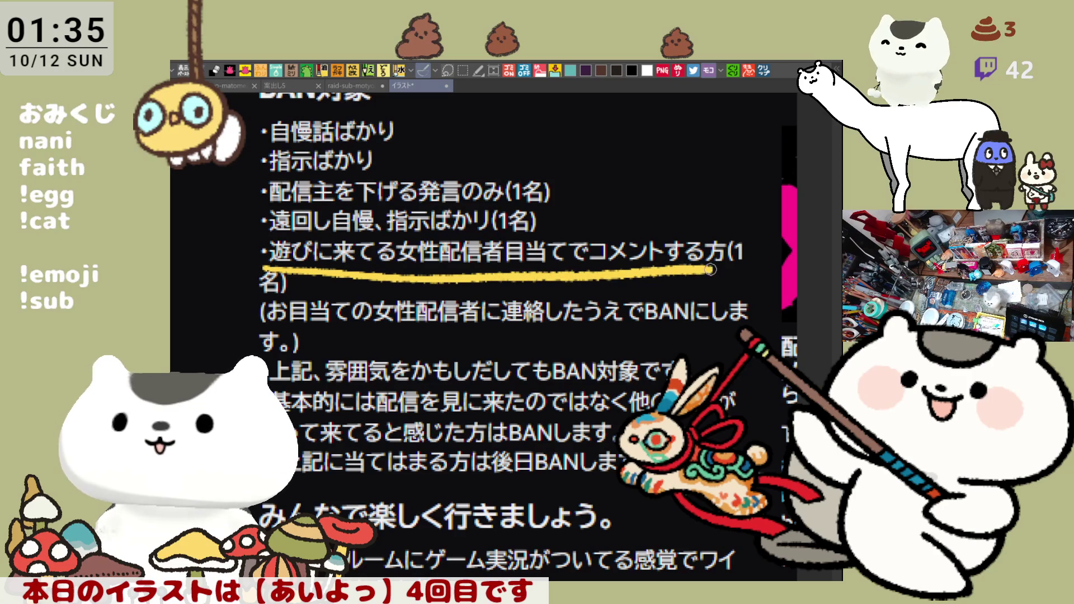
{"action": "left_click", "coordinate": [447, 86]}
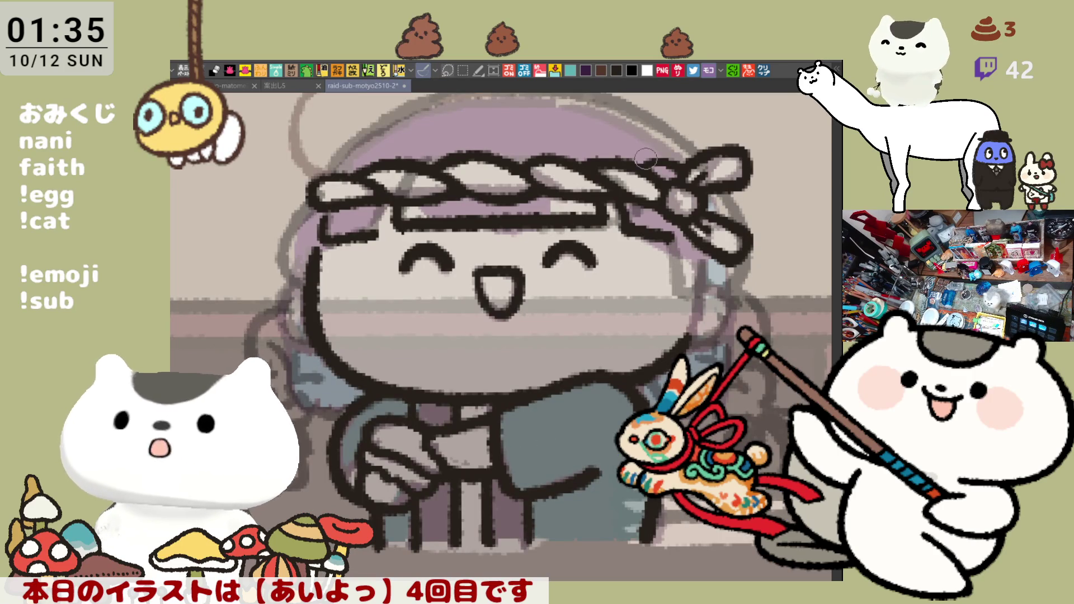
Step: Draw the outline of the girl's right ear below the headband
{"action": "left_click_drag", "start_coordinate": [687, 410], "coordinate": [603, 410]}
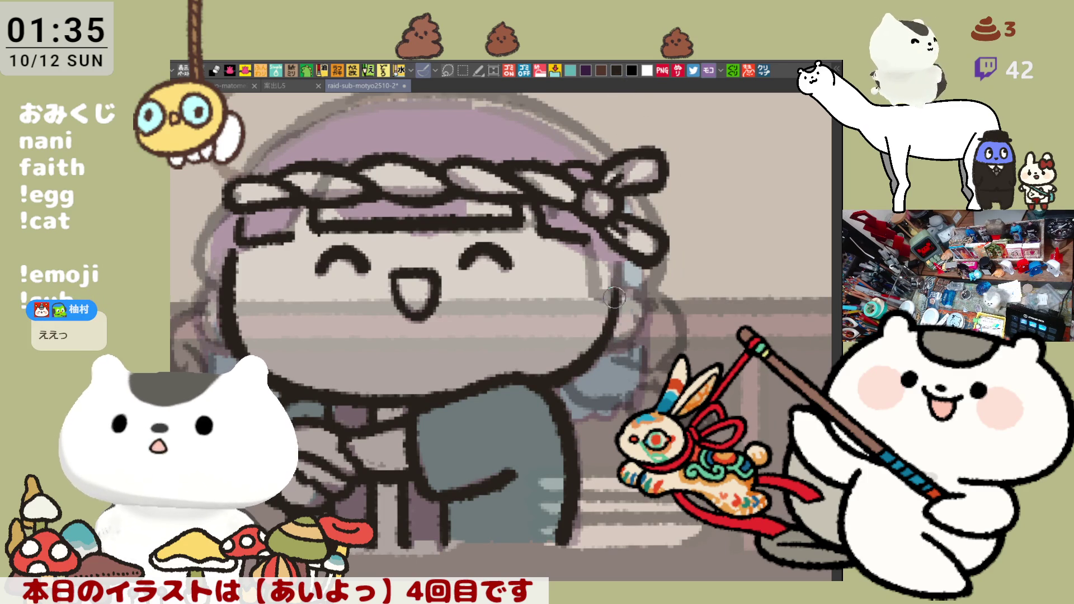
{"action": "mouse_move", "coordinate": [627, 296]}
{"action": "left_mouse_down"}
{"action": "mouse_move", "coordinate": [631, 342]}
{"action": "mouse_move", "coordinate": [604, 339]}
{"action": "left_mouse_up"}
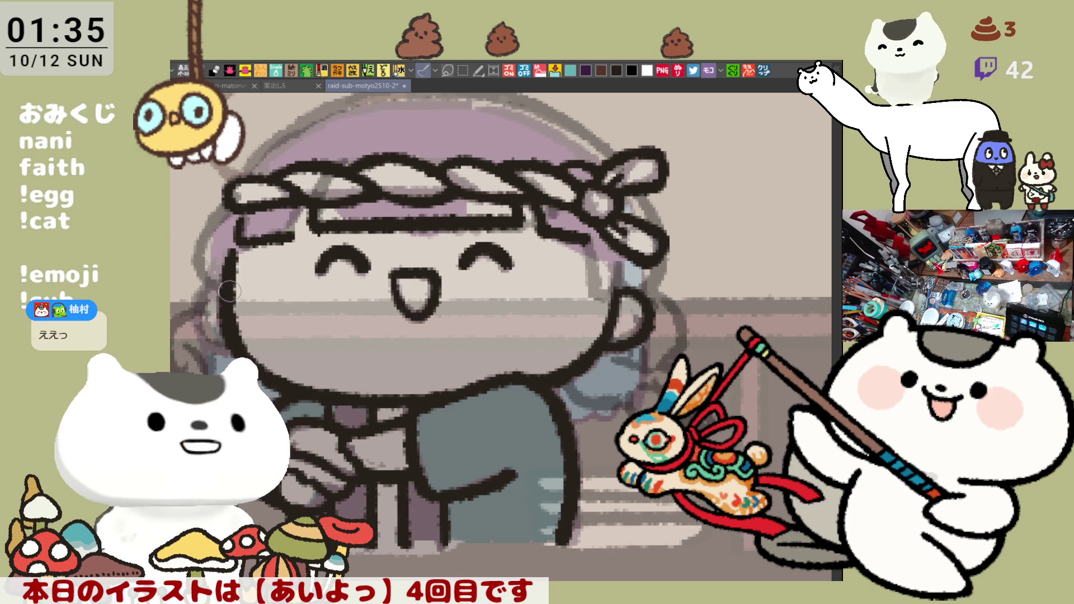
{"action": "left_click_drag", "start_coordinate": [223, 273], "coordinate": [197, 320]}
{"action": "key", "text": "ctrl+z"}
{"action": "key", "text": "ctrl+z"}
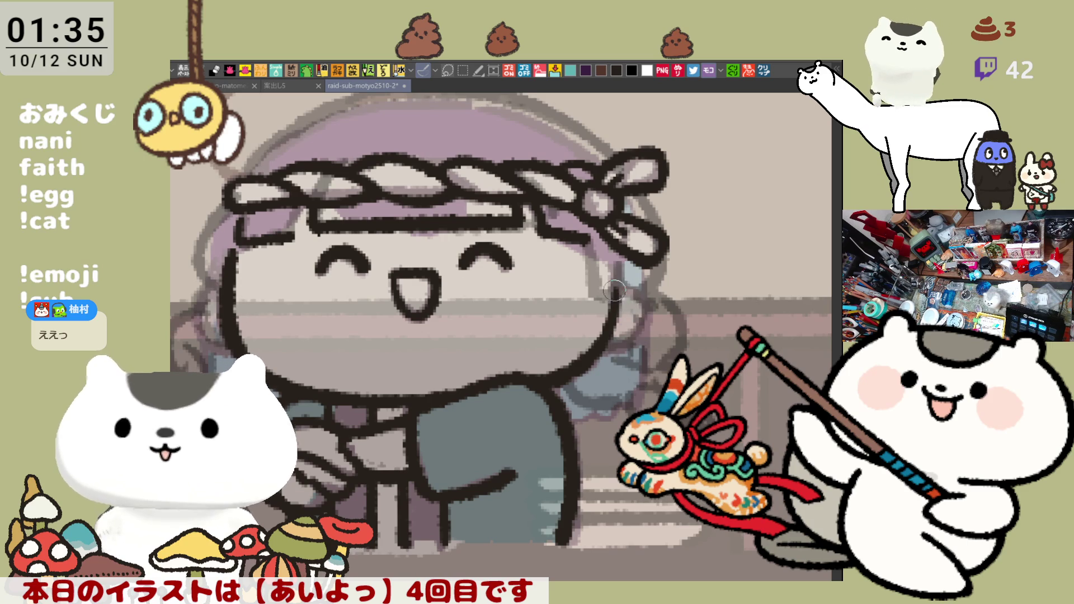
{"action": "mouse_move", "coordinate": [622, 290]}
{"action": "left_mouse_down"}
{"action": "mouse_move", "coordinate": [643, 327]}
{"action": "mouse_move", "coordinate": [598, 358]}
{"action": "left_mouse_up"}
{"action": "key", "text": "ctrl+z"}
{"action": "left_click_drag", "start_coordinate": [620, 288], "coordinate": [606, 354]}
{"action": "key", "text": "ctrl+z"}
{"action": "left_click_drag", "start_coordinate": [618, 282], "coordinate": [639, 340]}
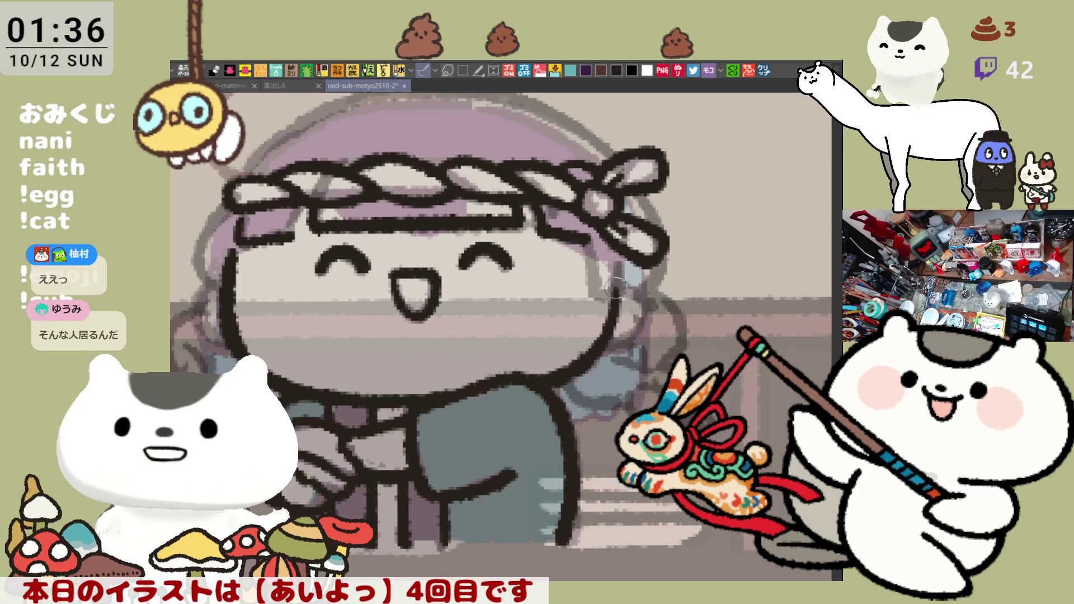
{"action": "key", "text": "ctrl+z"}
{"action": "left_click_drag", "start_coordinate": [626, 289], "coordinate": [643, 331]}
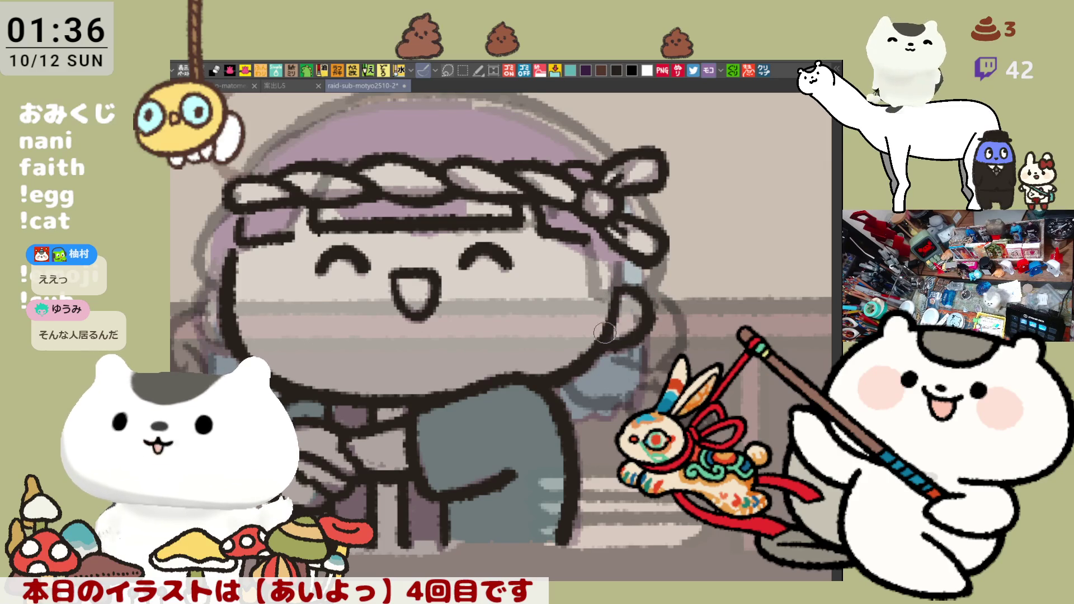
{"action": "key", "text": "ctrl+z"}
{"action": "left_click_drag", "start_coordinate": [619, 285], "coordinate": [610, 350]}
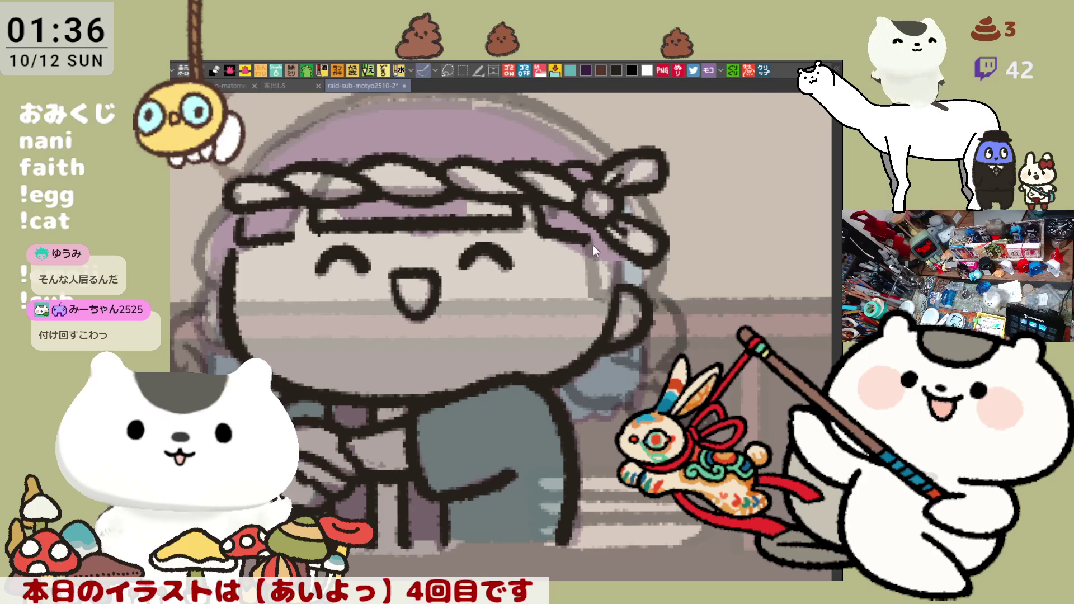
Step: Ink a dark line from the headband down past the ear
{"action": "left_click_drag", "start_coordinate": [585, 235], "coordinate": [589, 291]}
{"action": "key", "text": "ctrl+z"}
{"action": "left_click_drag", "start_coordinate": [585, 226], "coordinate": [592, 297]}
{"action": "key", "text": "ctrl+z"}
{"action": "left_click_drag", "start_coordinate": [585, 227], "coordinate": [591, 296]}
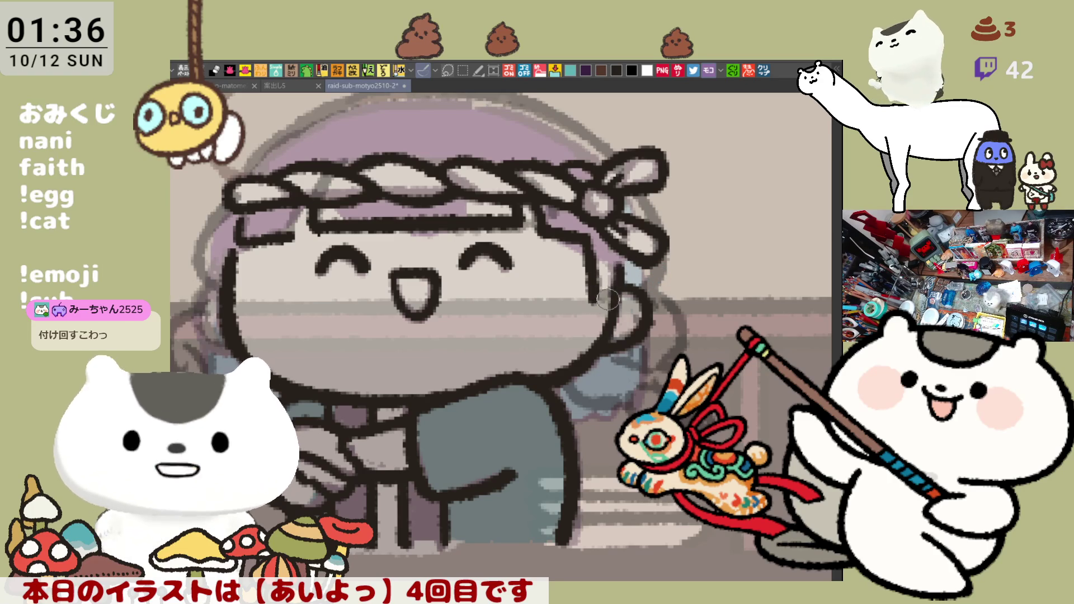
{"action": "scroll", "coordinate": [513, 250], "scroll_direction": "left", "scroll_amount": 2}
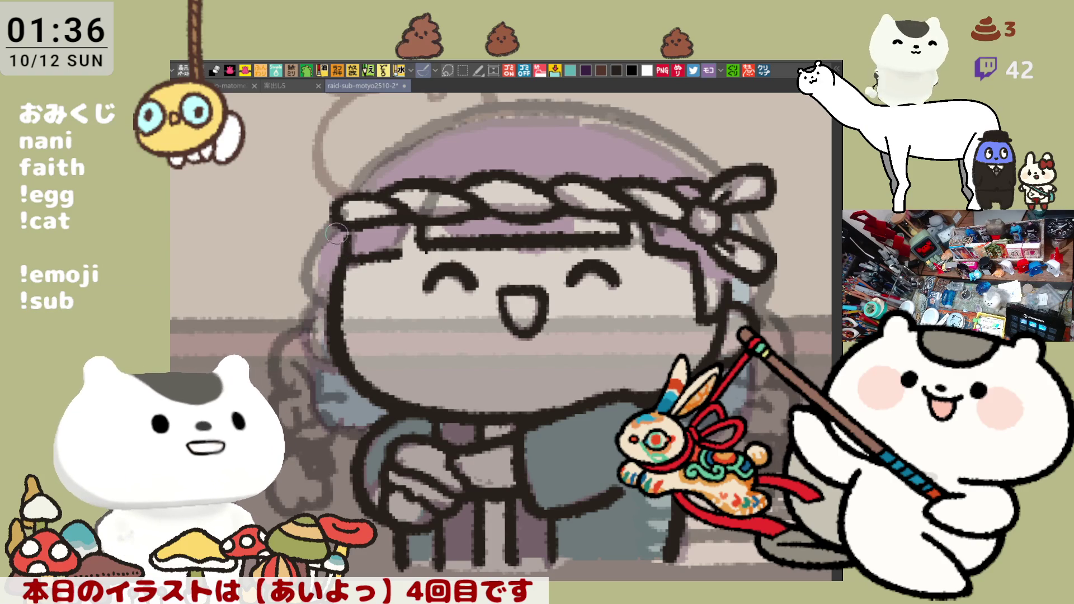
Step: Trace a dark pen line down the left edge of the hair, retrying until it sits right
{"action": "left_click_drag", "start_coordinate": [343, 213], "coordinate": [314, 313]}
{"action": "key", "text": "ctrl+z"}
{"action": "left_click_drag", "start_coordinate": [344, 215], "coordinate": [316, 295]}
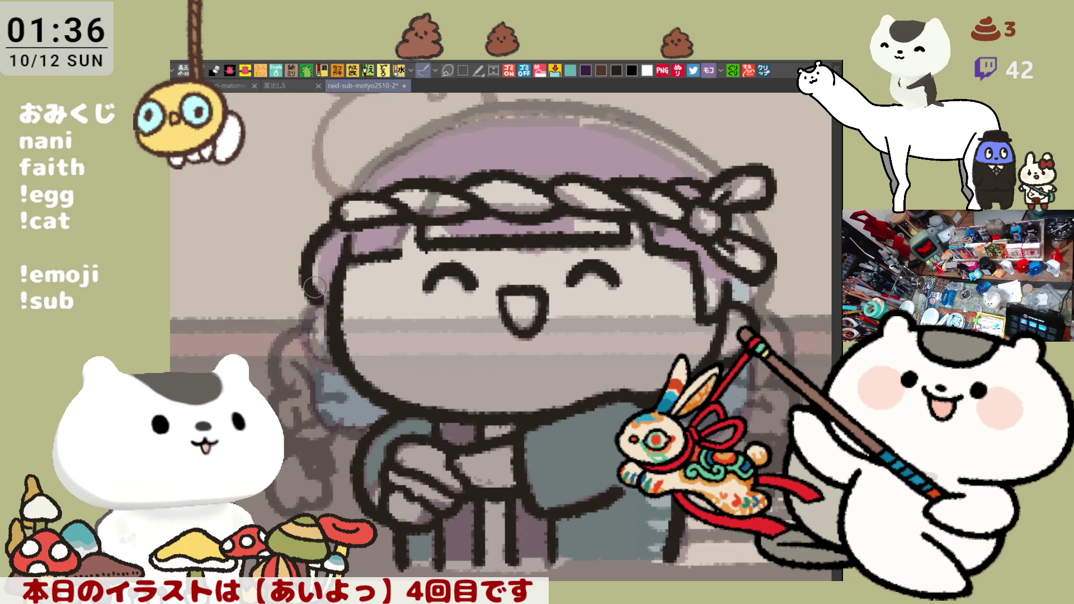
{"action": "key", "text": "ctrl+z"}
{"action": "left_click_drag", "start_coordinate": [345, 214], "coordinate": [323, 305]}
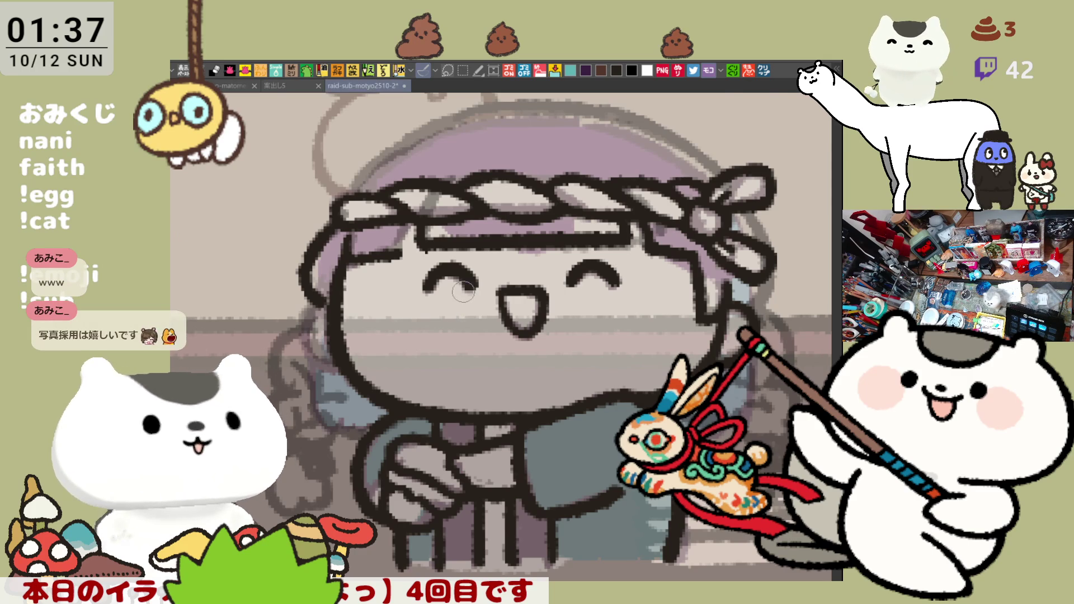
Step: Outline the hair's left edge with dark curved strokes and a short bluish accent
{"action": "scroll", "coordinate": [454, 289], "scroll_direction": "up", "scroll_amount": 2}
{"action": "left_click_drag", "start_coordinate": [454, 288], "coordinate": [498, 270]}
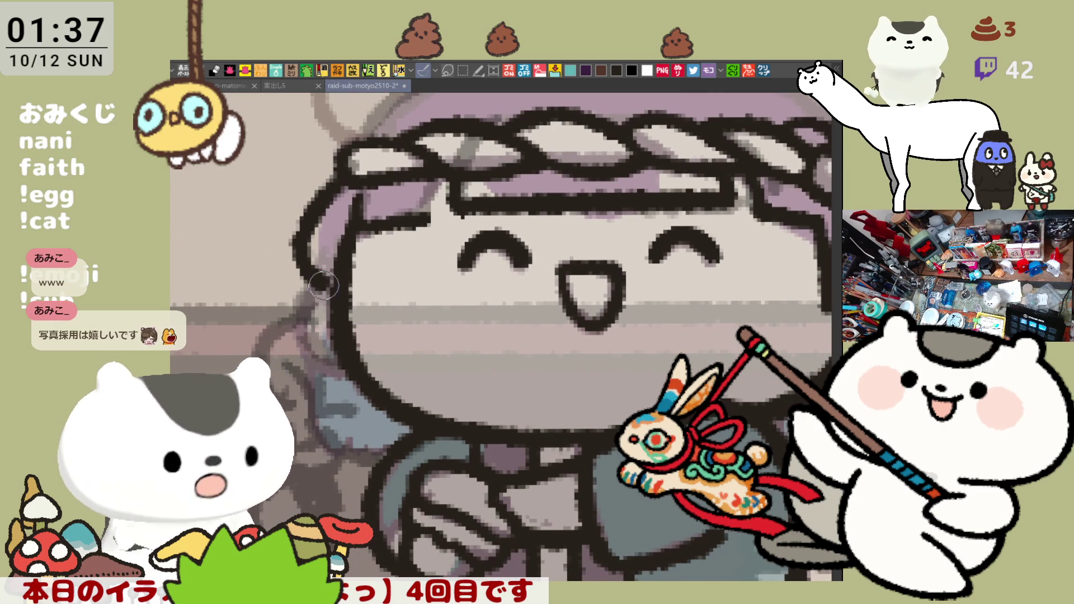
{"action": "mouse_move", "coordinate": [306, 275]}
{"action": "left_mouse_down"}
{"action": "mouse_move", "coordinate": [290, 336]}
{"action": "mouse_move", "coordinate": [342, 381]}
{"action": "left_mouse_up"}
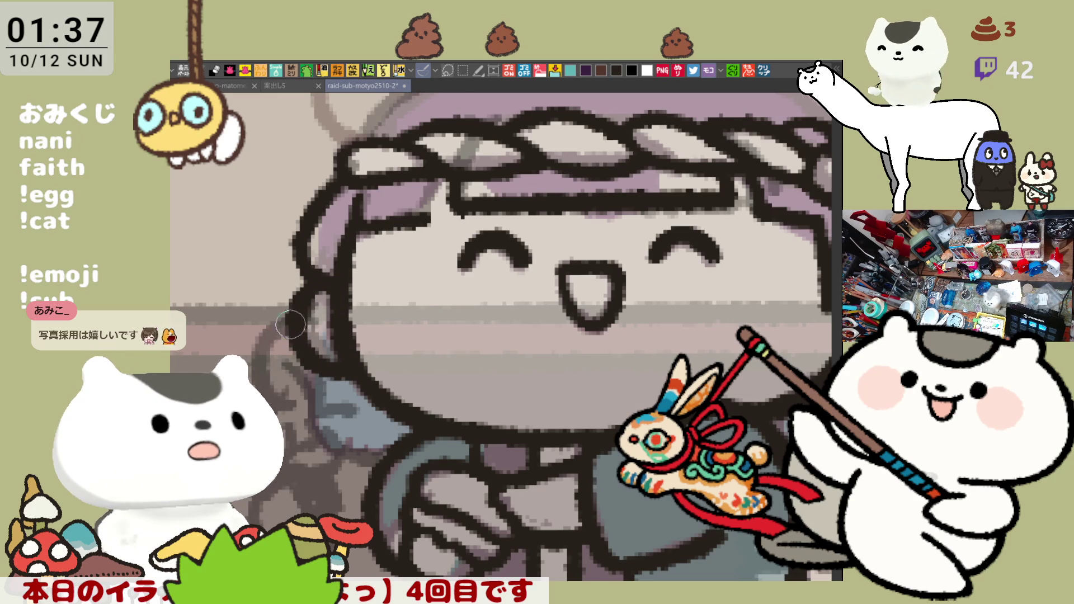
{"action": "left_click_drag", "start_coordinate": [275, 331], "coordinate": [308, 416]}
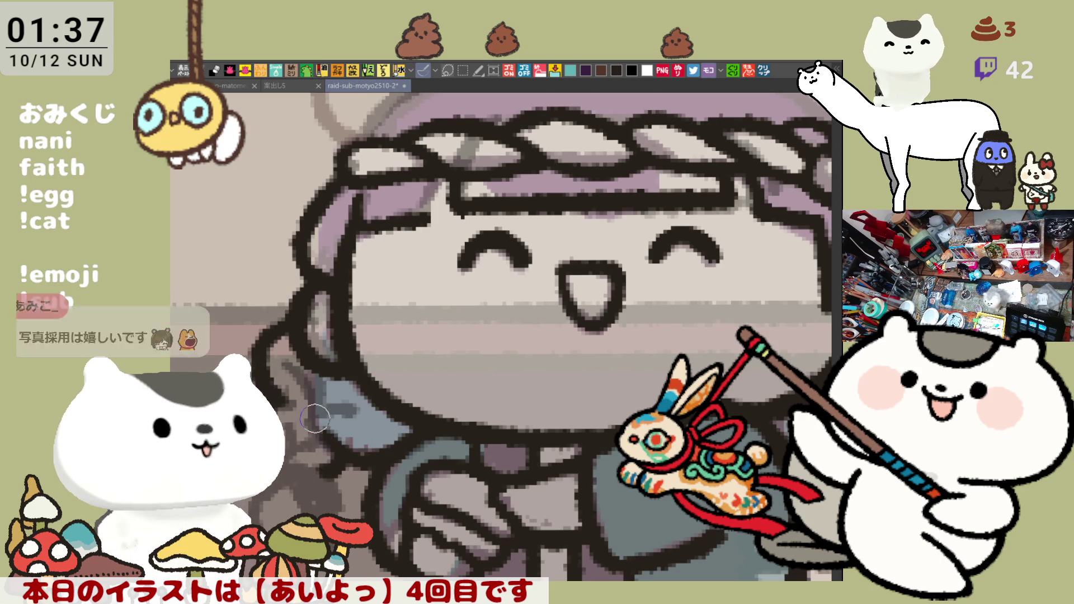
{"action": "left_click_drag", "start_coordinate": [318, 386], "coordinate": [323, 398]}
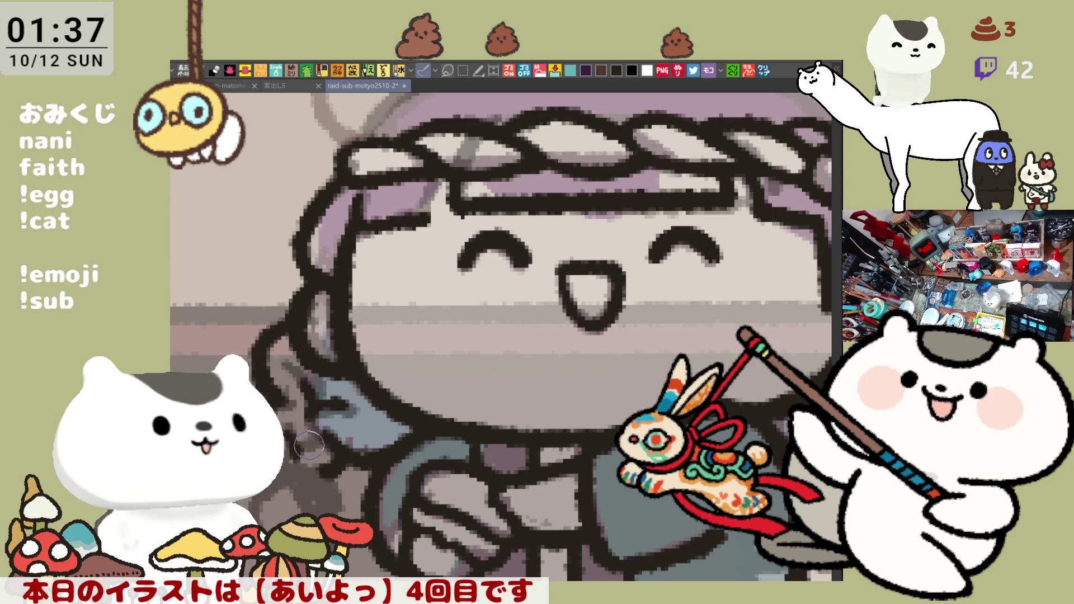
Step: Rework the strokes on the girl's left arm as lighter grey shading
{"action": "left_click_drag", "start_coordinate": [315, 457], "coordinate": [309, 397]}
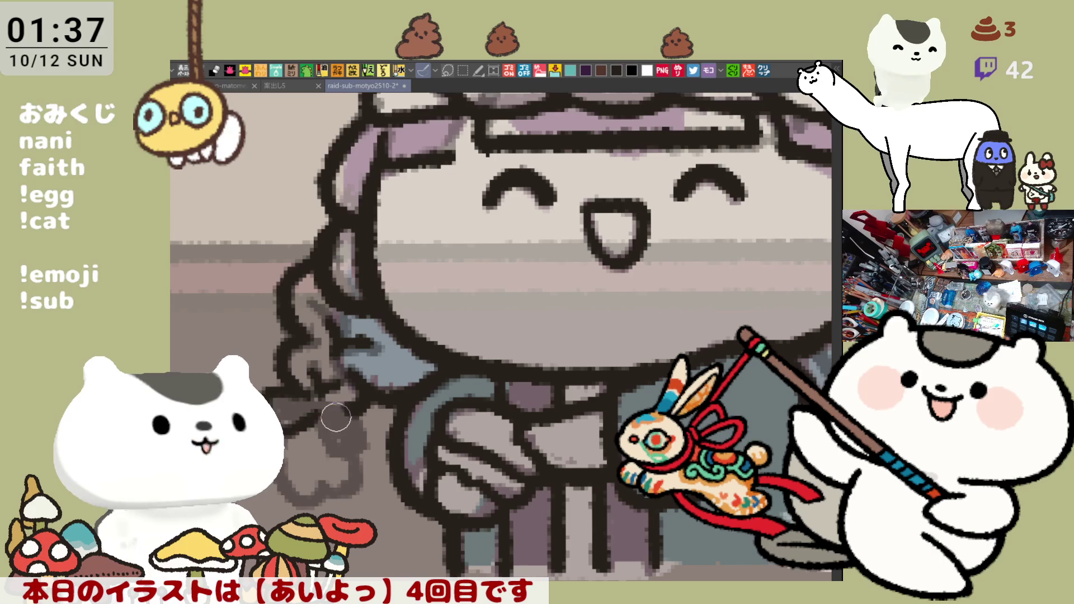
{"action": "left_click_drag", "start_coordinate": [317, 397], "coordinate": [326, 449]}
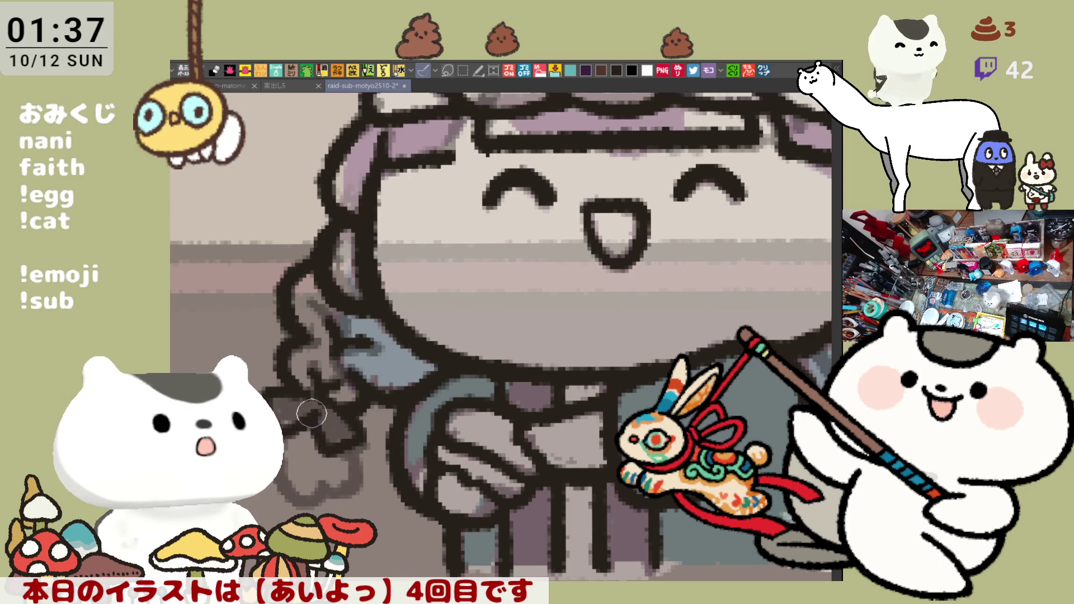
{"action": "left_click_drag", "start_coordinate": [312, 414], "coordinate": [356, 414]}
{"action": "mouse_move", "coordinate": [342, 454]}
{"action": "left_mouse_down"}
{"action": "mouse_move", "coordinate": [366, 436]}
{"action": "mouse_move", "coordinate": [305, 447]}
{"action": "left_mouse_up"}
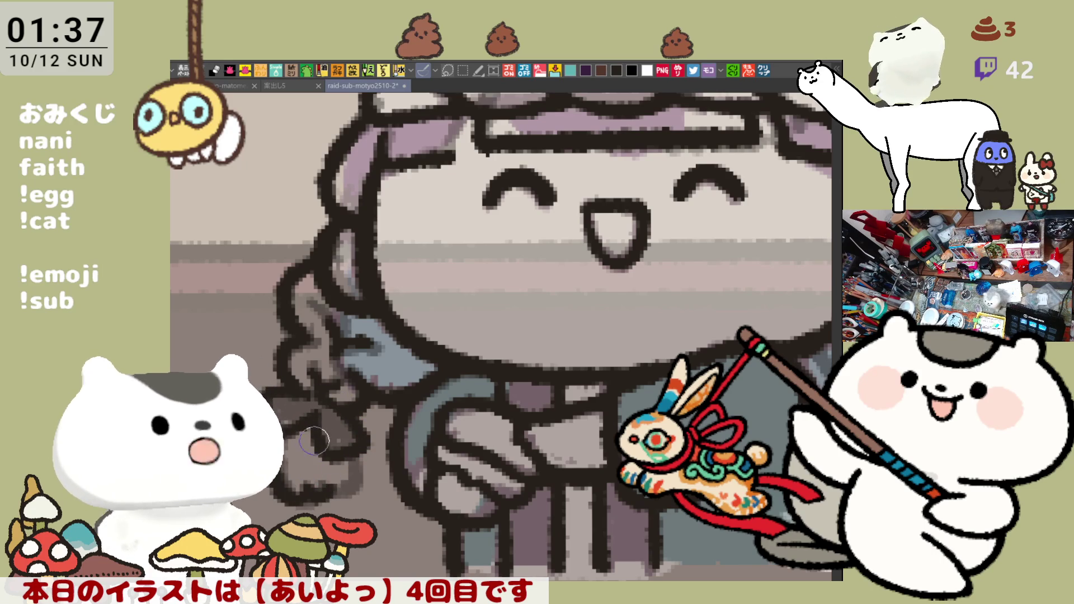
{"action": "mouse_move", "coordinate": [315, 491]}
{"action": "left_mouse_down"}
{"action": "mouse_move", "coordinate": [341, 473]}
{"action": "mouse_move", "coordinate": [290, 430]}
{"action": "left_mouse_up"}
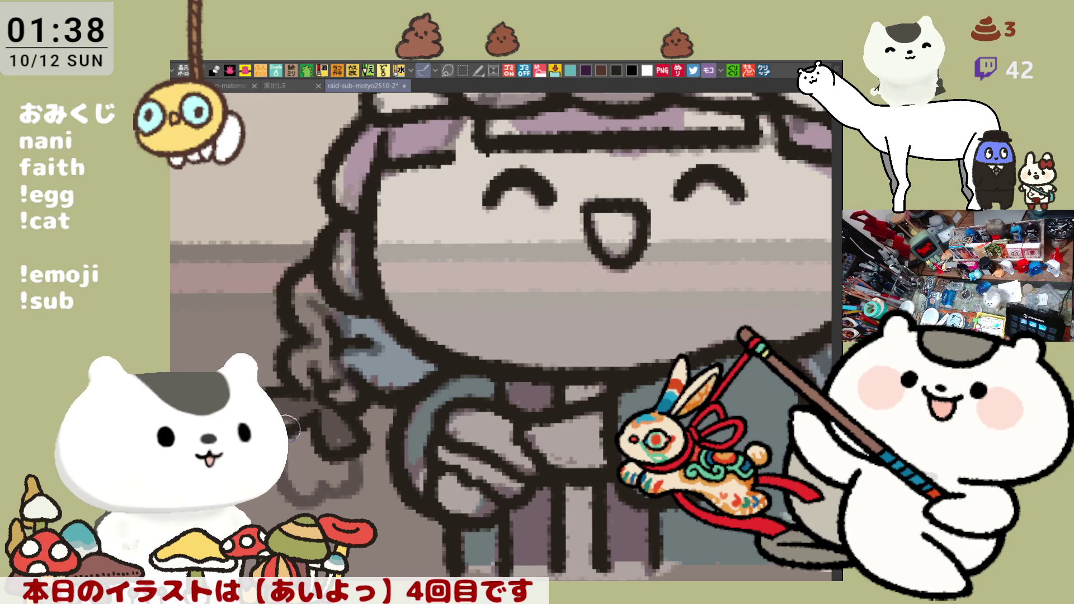
{"action": "mouse_move", "coordinate": [308, 491]}
{"action": "left_mouse_down"}
{"action": "mouse_move", "coordinate": [349, 458]}
{"action": "mouse_move", "coordinate": [336, 481]}
{"action": "mouse_move", "coordinate": [295, 425]}
{"action": "left_mouse_up"}
{"action": "mouse_move", "coordinate": [311, 489]}
{"action": "left_mouse_down"}
{"action": "mouse_move", "coordinate": [344, 470]}
{"action": "mouse_move", "coordinate": [335, 481]}
{"action": "mouse_move", "coordinate": [347, 456]}
{"action": "mouse_move", "coordinate": [330, 484]}
{"action": "left_mouse_up"}
{"action": "mouse_move", "coordinate": [814, 372]}
{"action": "left_mouse_down"}
{"action": "mouse_move", "coordinate": [713, 365]}
{"action": "mouse_move", "coordinate": [593, 377]}
{"action": "mouse_move", "coordinate": [643, 369]}
{"action": "left_mouse_up"}
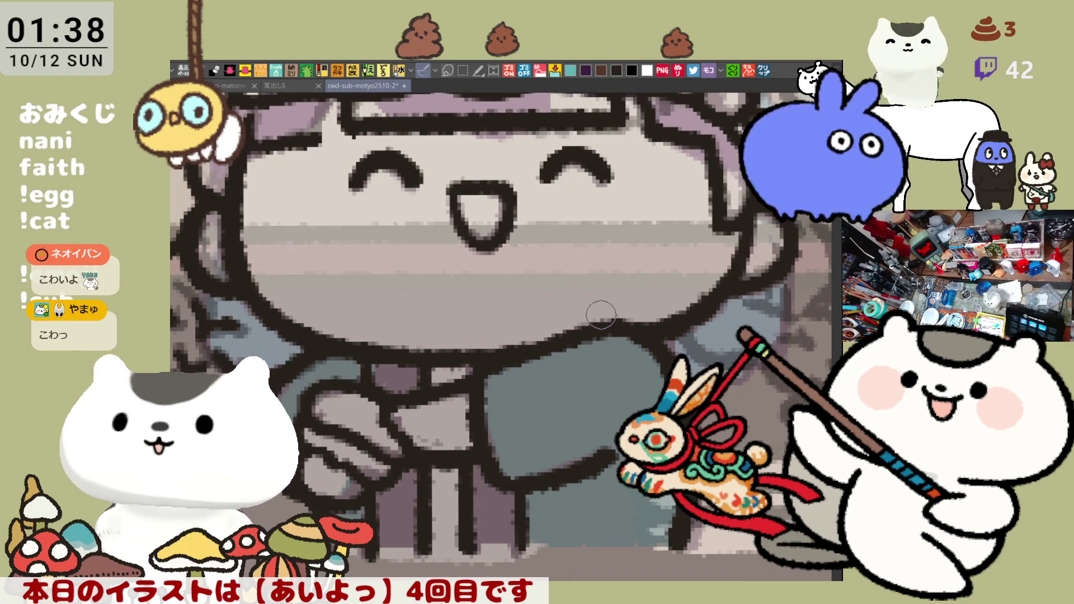
Step: Ink a dark outline along the hair edge on a mirrored, tilted view
{"action": "scroll", "coordinate": [600, 314], "scroll_direction": "down", "scroll_amount": 2}
{"action": "key", "text": "h"}
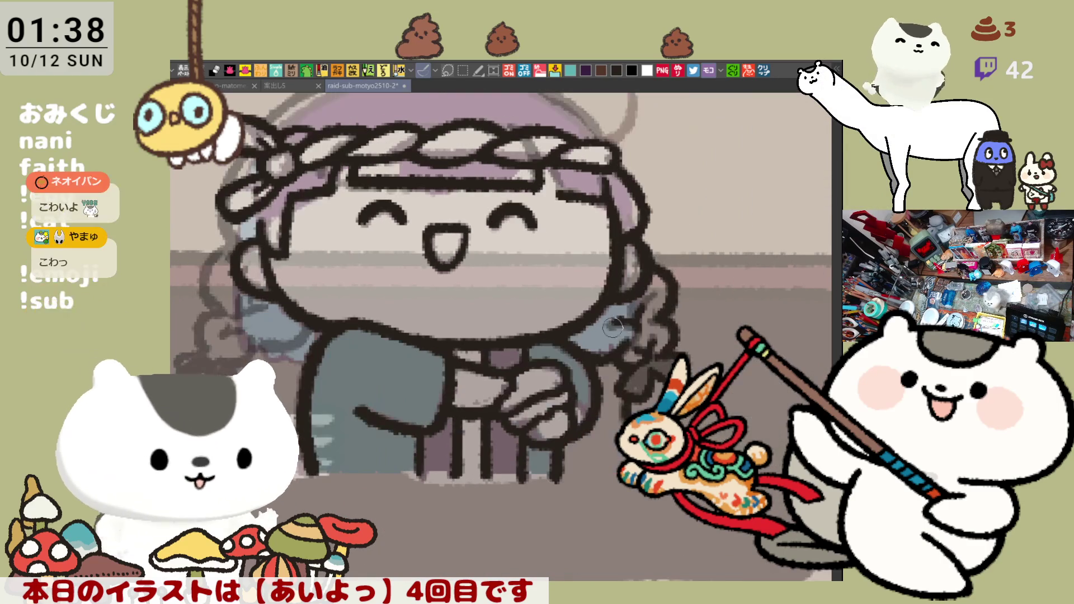
{"action": "key", "text": "minus"}
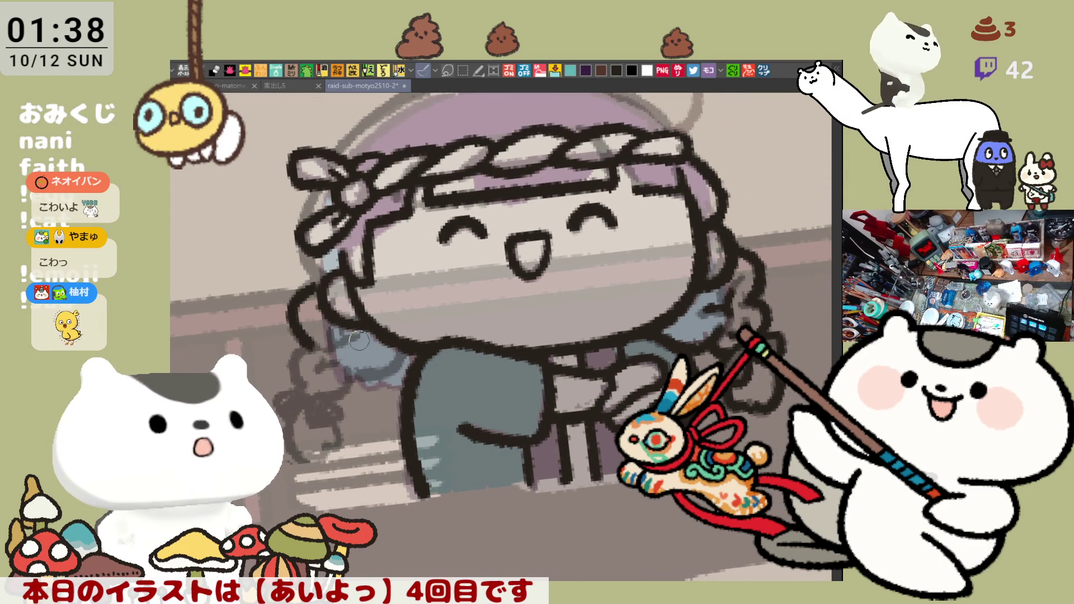
{"action": "mouse_move", "coordinate": [319, 277]}
{"action": "left_mouse_down"}
{"action": "mouse_move", "coordinate": [294, 312]}
{"action": "mouse_move", "coordinate": [307, 343]}
{"action": "left_mouse_up"}
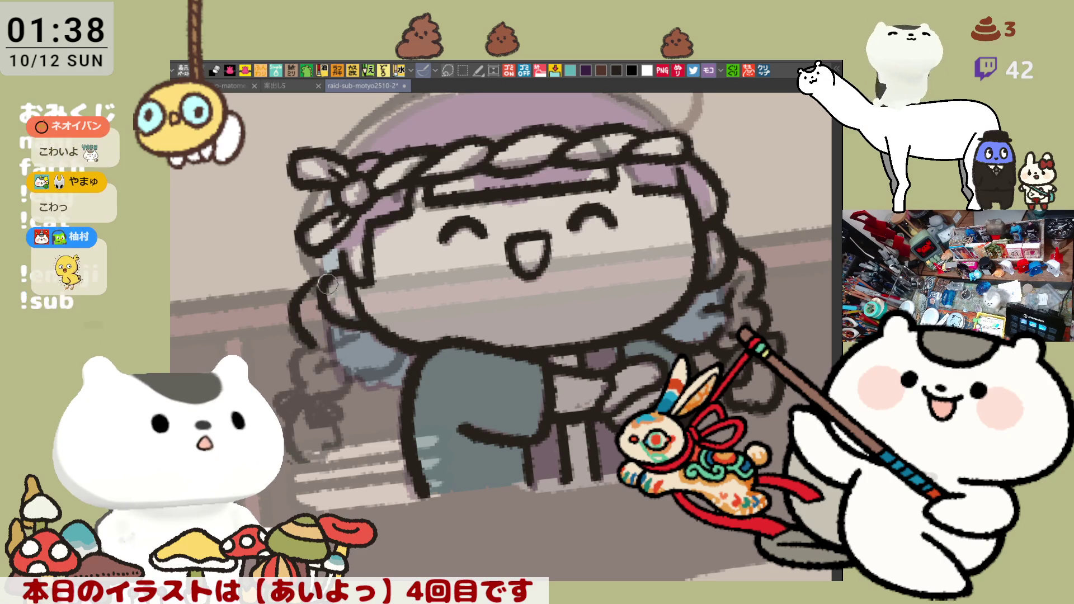
{"action": "left_click_drag", "start_coordinate": [310, 247], "coordinate": [327, 283]}
{"action": "key", "text": "ctrl+z"}
{"action": "key", "text": "ctrl+z"}
{"action": "key", "text": "ctrl+z"}
{"action": "key", "text": "ctrl+z"}
{"action": "left_click_drag", "start_coordinate": [307, 244], "coordinate": [326, 283]}
{"action": "key", "text": "ctrl+z"}
{"action": "left_click_drag", "start_coordinate": [307, 244], "coordinate": [327, 283]}
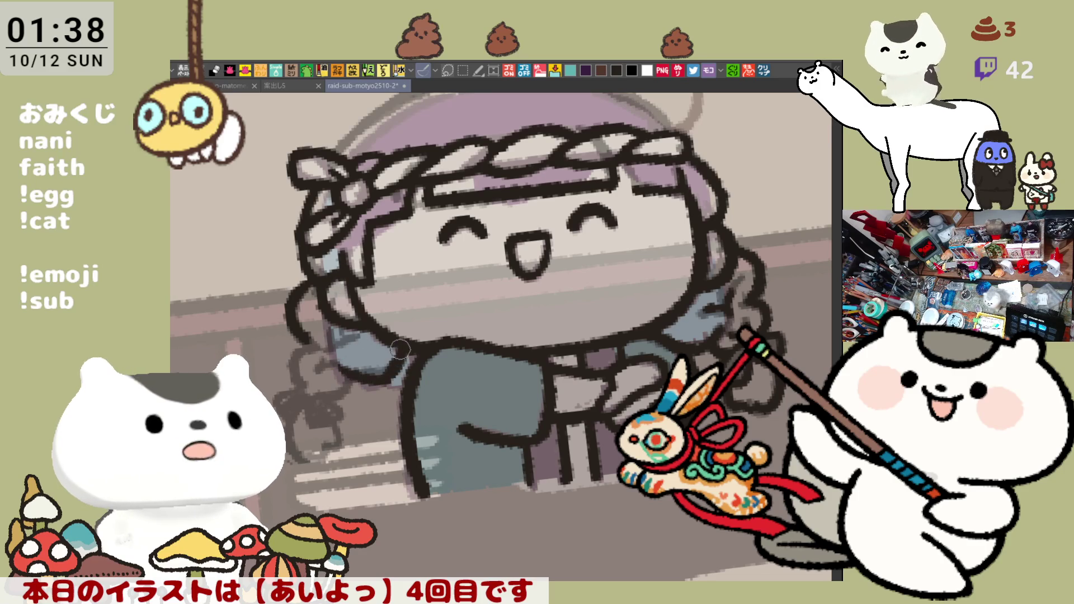
Step: Add a bluish stroke and outline the lower-left hair curl
{"action": "mouse_move", "coordinate": [354, 374]}
{"action": "left_mouse_down"}
{"action": "mouse_move", "coordinate": [386, 370]}
{"action": "mouse_move", "coordinate": [325, 328]}
{"action": "mouse_move", "coordinate": [326, 342]}
{"action": "mouse_move", "coordinate": [350, 338]}
{"action": "mouse_move", "coordinate": [308, 351]}
{"action": "mouse_move", "coordinate": [339, 392]}
{"action": "mouse_move", "coordinate": [330, 398]}
{"action": "mouse_move", "coordinate": [347, 381]}
{"action": "mouse_move", "coordinate": [330, 365]}
{"action": "mouse_move", "coordinate": [317, 371]}
{"action": "mouse_move", "coordinate": [362, 367]}
{"action": "mouse_move", "coordinate": [320, 382]}
{"action": "left_mouse_up"}
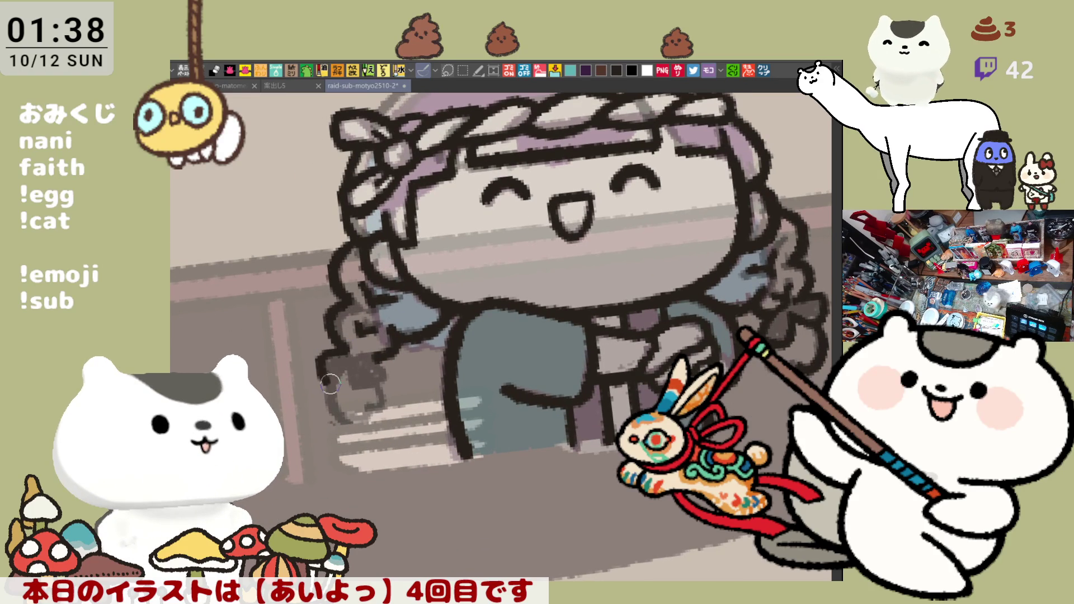
{"action": "mouse_move", "coordinate": [338, 344]}
{"action": "left_mouse_down"}
{"action": "mouse_move", "coordinate": [353, 360]}
{"action": "mouse_move", "coordinate": [319, 348]}
{"action": "mouse_move", "coordinate": [363, 387]}
{"action": "mouse_move", "coordinate": [323, 379]}
{"action": "mouse_move", "coordinate": [376, 359]}
{"action": "mouse_move", "coordinate": [391, 375]}
{"action": "mouse_move", "coordinate": [361, 392]}
{"action": "mouse_move", "coordinate": [344, 352]}
{"action": "mouse_move", "coordinate": [375, 358]}
{"action": "mouse_move", "coordinate": [345, 343]}
{"action": "mouse_move", "coordinate": [370, 355]}
{"action": "mouse_move", "coordinate": [339, 359]}
{"action": "left_mouse_up"}
{"action": "key", "text": "ctrl+z"}
{"action": "key", "text": "ctrl+z"}
{"action": "scroll", "coordinate": [358, 358], "scroll_direction": "down", "scroll_amount": 2}
Step: Ink the dark outline along the top of the girl's head
{"action": "scroll", "coordinate": [523, 192], "scroll_direction": "up", "scroll_amount": 5}
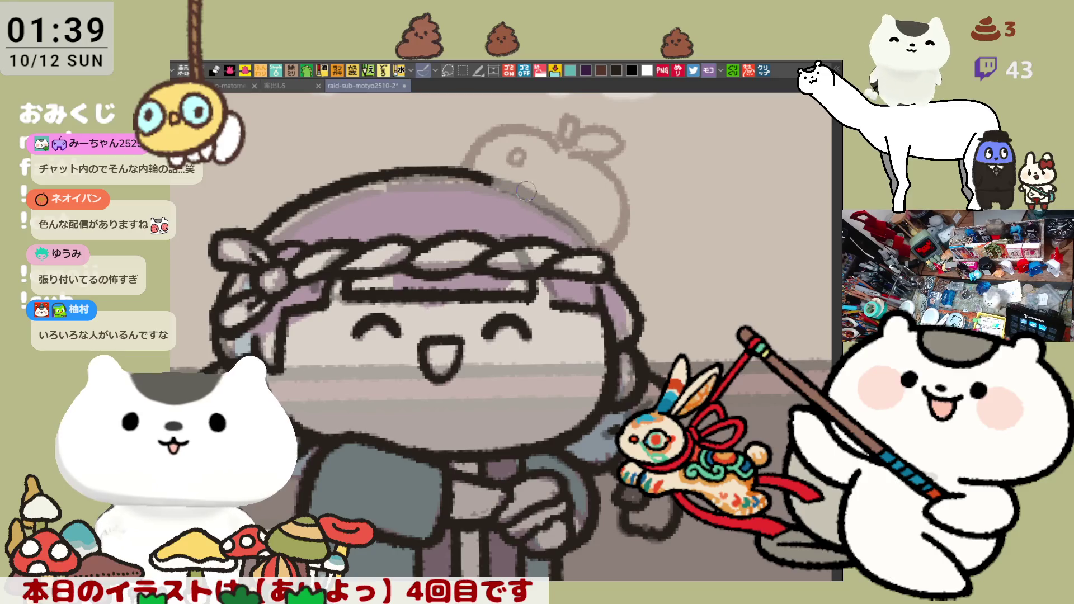
{"action": "left_click_drag", "start_coordinate": [392, 183], "coordinate": [488, 182]}
{"action": "key", "text": "ctrl+z"}
{"action": "left_click_drag", "start_coordinate": [386, 184], "coordinate": [493, 182]}
{"action": "key", "text": "ctrl+z"}
{"action": "left_click_drag", "start_coordinate": [392, 184], "coordinate": [495, 182]}
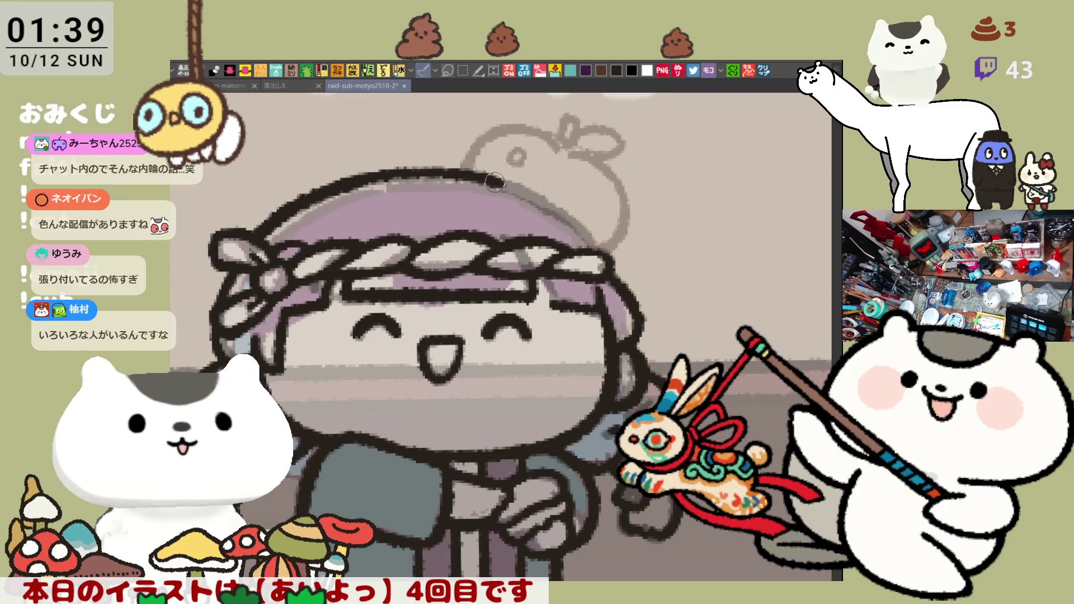
{"action": "key", "text": "ctrl+z"}
{"action": "mouse_move", "coordinate": [401, 183]}
{"action": "left_mouse_down"}
{"action": "mouse_move", "coordinate": [506, 184]}
{"action": "mouse_move", "coordinate": [593, 241]}
{"action": "left_mouse_up"}
{"action": "key", "text": "ctrl+z"}
{"action": "key", "text": "ctrl+z"}
{"action": "key", "text": "ctrl+z"}
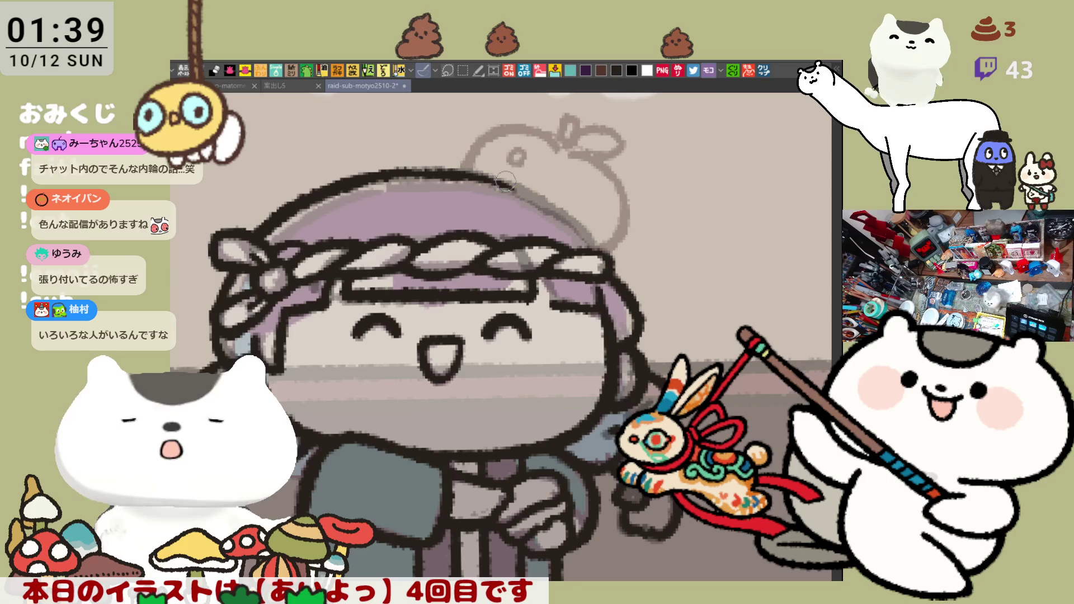
{"action": "left_click_drag", "start_coordinate": [396, 170], "coordinate": [504, 175]}
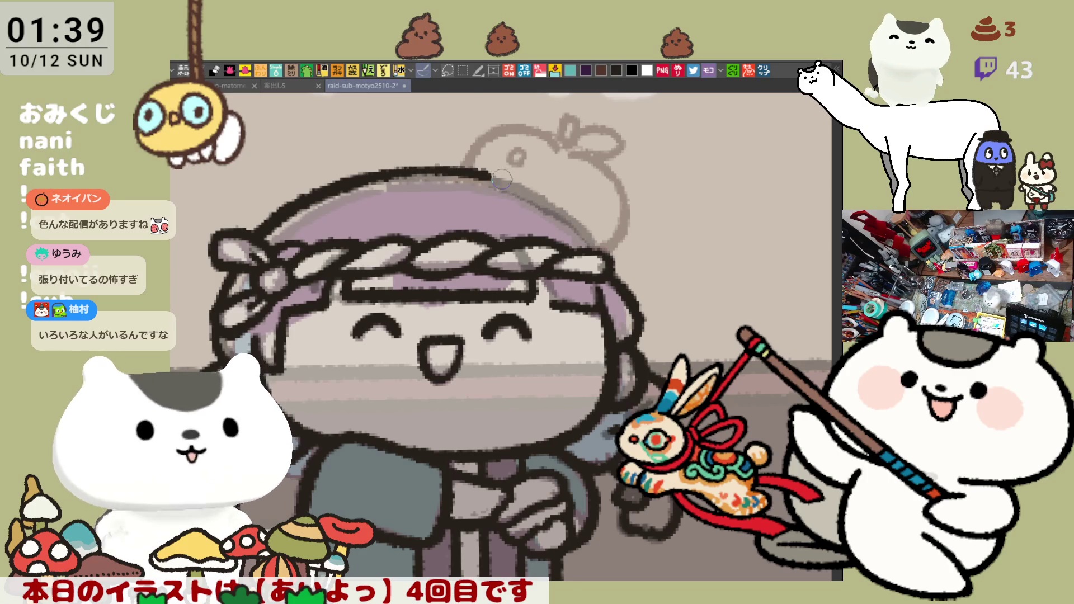
{"action": "key", "text": "ctrl+z"}
{"action": "left_click_drag", "start_coordinate": [391, 170], "coordinate": [506, 180]}
{"action": "key", "text": "ctrl+z"}
{"action": "left_click_drag", "start_coordinate": [417, 168], "coordinate": [471, 177]}
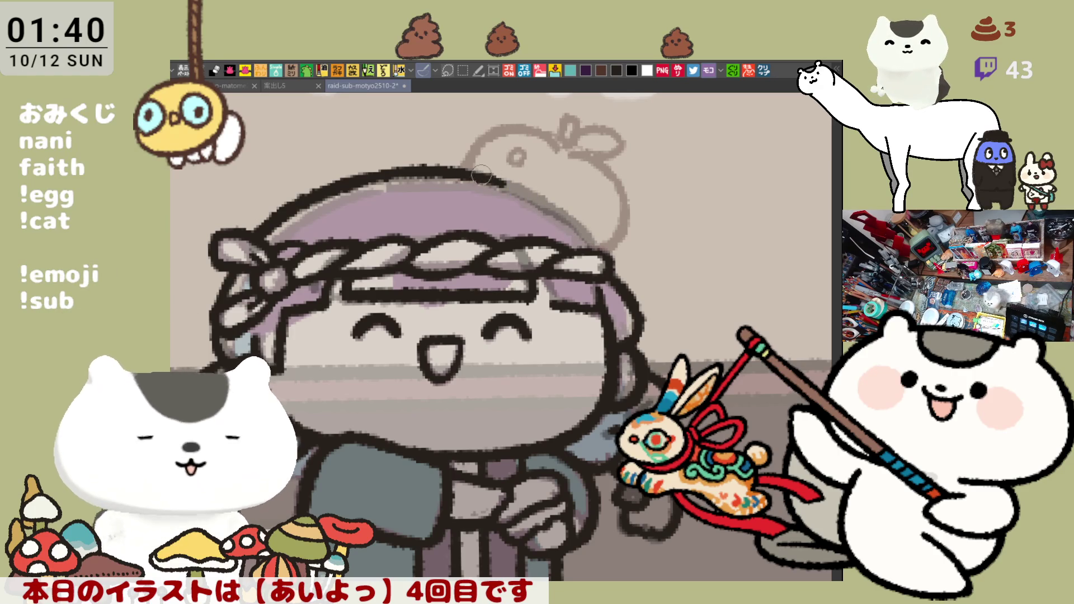
Step: Extend the head outline down the right side, then reset the canvas view upright
{"action": "left_click_drag", "start_coordinate": [489, 177], "coordinate": [589, 240]}
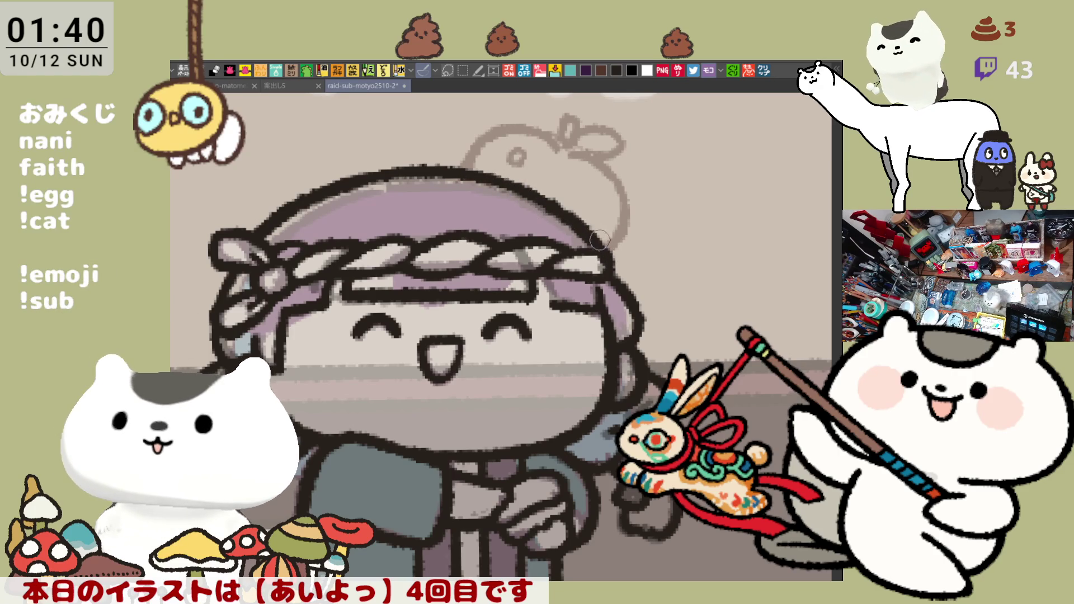
{"action": "key", "text": "h"}
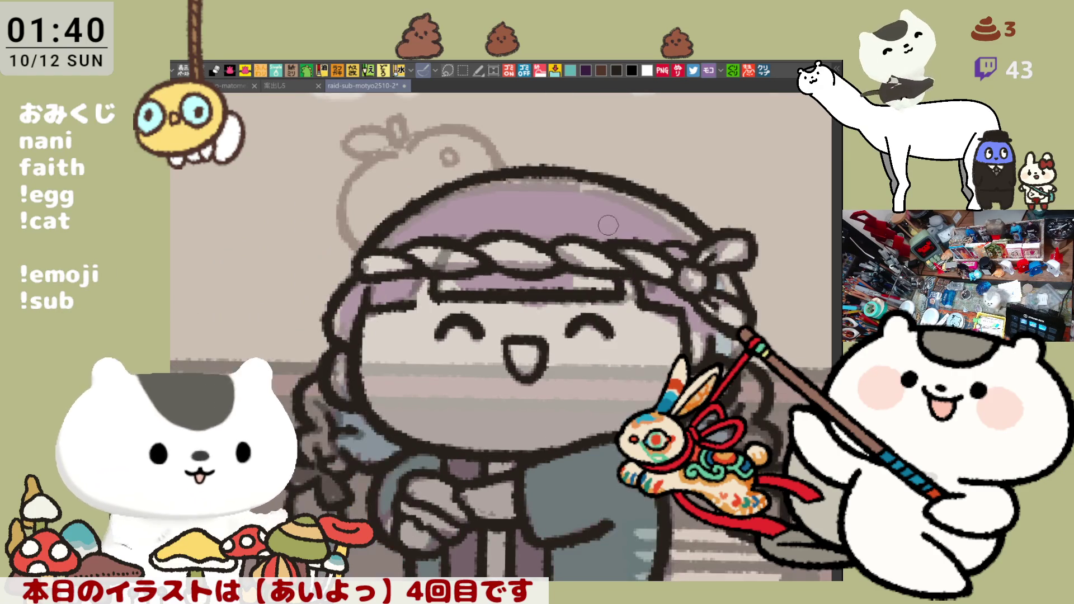
{"action": "key", "text": "minus"}
{"action": "key", "text": "minus"}
{"action": "key", "text": "minus"}
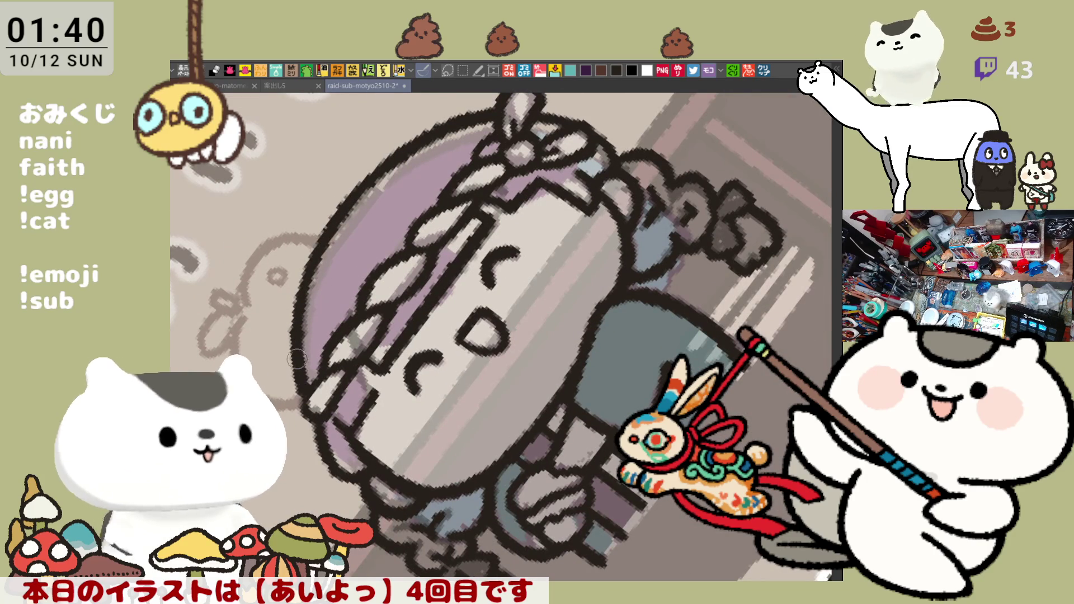
{"action": "key", "text": "ctrl+at"}
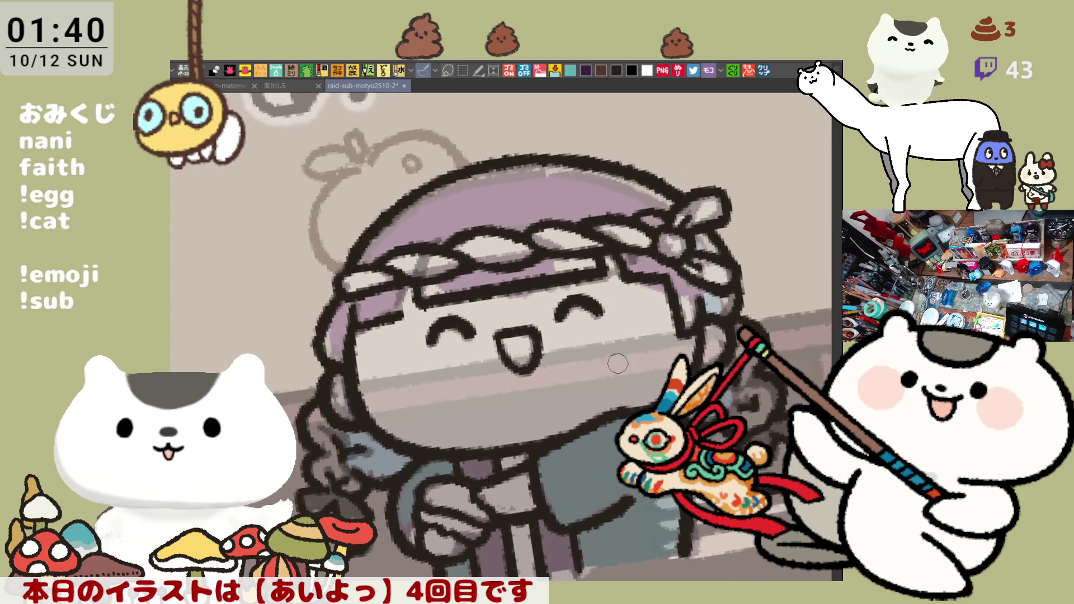
{"action": "mouse_move", "coordinate": [566, 285]}
{"action": "left_mouse_down"}
{"action": "mouse_move", "coordinate": [605, 291]}
{"action": "mouse_move", "coordinate": [660, 340]}
{"action": "left_mouse_up"}
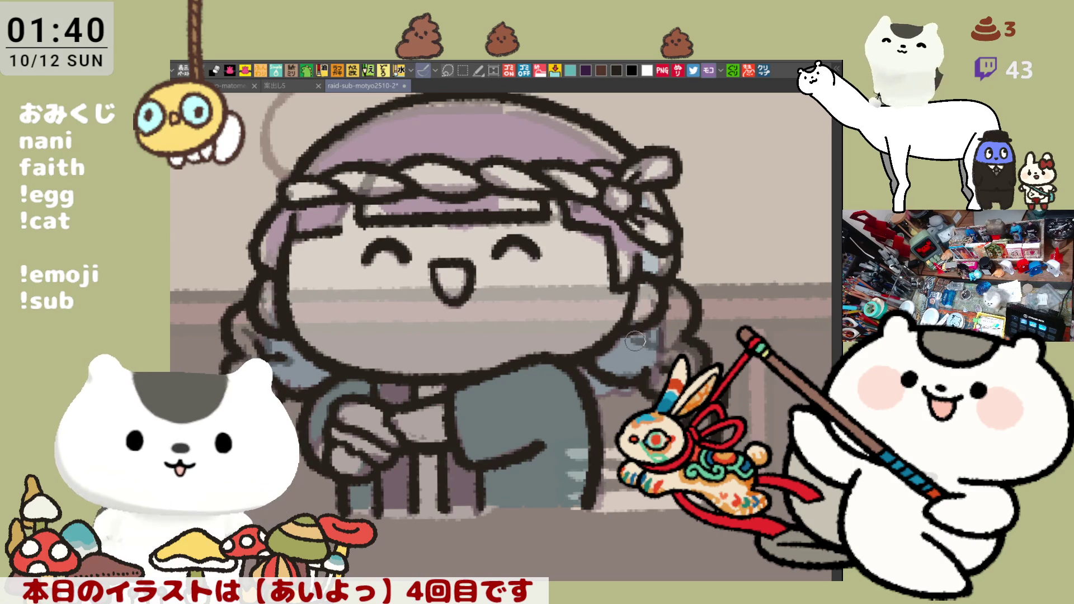
{"action": "mouse_move", "coordinate": [662, 351]}
{"action": "left_mouse_down"}
{"action": "mouse_move", "coordinate": [710, 357]}
{"action": "mouse_move", "coordinate": [686, 313]}
{"action": "mouse_move", "coordinate": [666, 344]}
{"action": "mouse_move", "coordinate": [693, 351]}
{"action": "mouse_move", "coordinate": [644, 335]}
{"action": "mouse_move", "coordinate": [666, 330]}
{"action": "mouse_move", "coordinate": [649, 327]}
{"action": "mouse_move", "coordinate": [670, 336]}
{"action": "mouse_move", "coordinate": [638, 345]}
{"action": "mouse_move", "coordinate": [644, 358]}
{"action": "mouse_move", "coordinate": [665, 325]}
{"action": "mouse_move", "coordinate": [652, 325]}
{"action": "mouse_move", "coordinate": [669, 326]}
{"action": "mouse_move", "coordinate": [665, 343]}
{"action": "mouse_move", "coordinate": [685, 347]}
{"action": "mouse_move", "coordinate": [660, 361]}
{"action": "mouse_move", "coordinate": [683, 319]}
{"action": "mouse_move", "coordinate": [675, 361]}
{"action": "mouse_move", "coordinate": [666, 325]}
{"action": "mouse_move", "coordinate": [660, 363]}
{"action": "mouse_move", "coordinate": [668, 324]}
{"action": "mouse_move", "coordinate": [674, 352]}
{"action": "mouse_move", "coordinate": [680, 335]}
{"action": "mouse_move", "coordinate": [663, 358]}
{"action": "mouse_move", "coordinate": [689, 328]}
{"action": "mouse_move", "coordinate": [685, 350]}
{"action": "mouse_move", "coordinate": [653, 364]}
{"action": "mouse_move", "coordinate": [687, 335]}
{"action": "mouse_move", "coordinate": [669, 358]}
{"action": "mouse_move", "coordinate": [660, 312]}
{"action": "mouse_move", "coordinate": [675, 321]}
{"action": "left_mouse_up"}
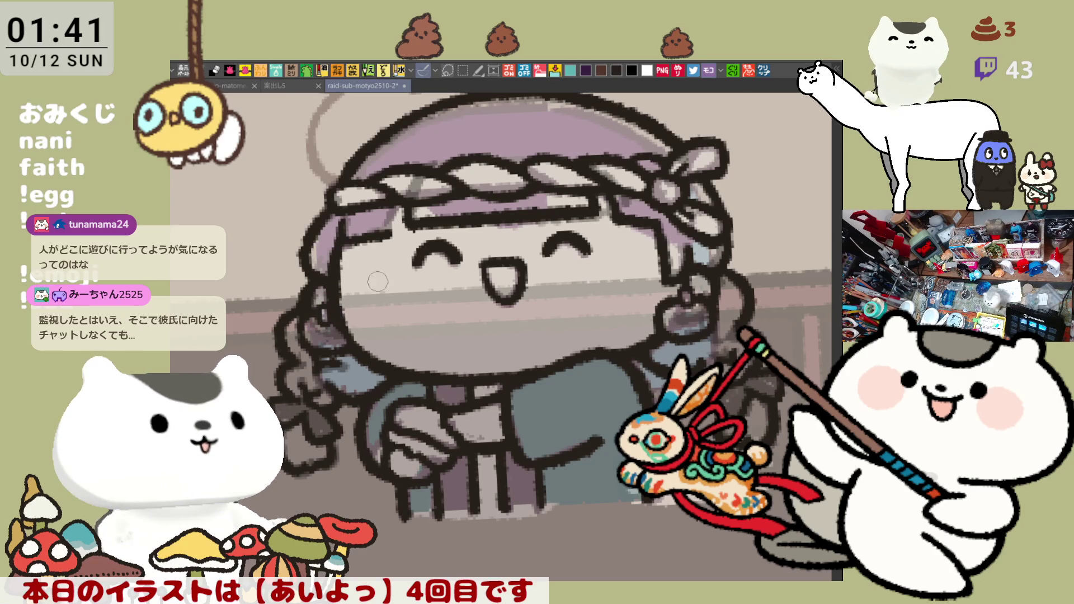
Step: Rotate and pan the canvas until the cap sketch above the head is visible
{"action": "left_click_drag", "start_coordinate": [355, 291], "coordinate": [616, 275]}
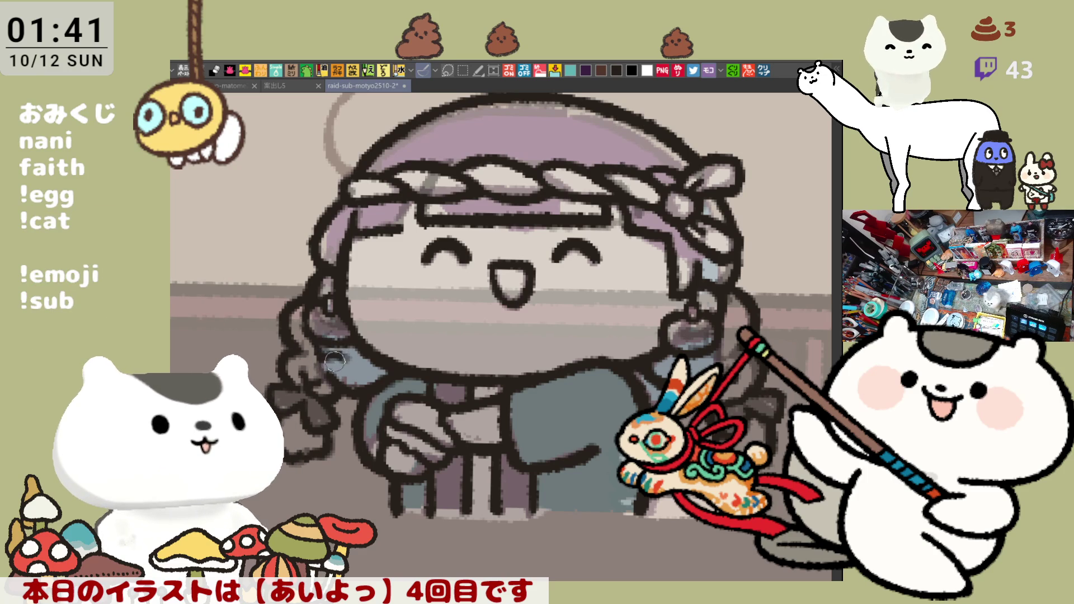
{"action": "mouse_move", "coordinate": [503, 438]}
{"action": "left_mouse_down"}
{"action": "mouse_move", "coordinate": [447, 438]}
{"action": "mouse_move", "coordinate": [432, 423]}
{"action": "left_mouse_up"}
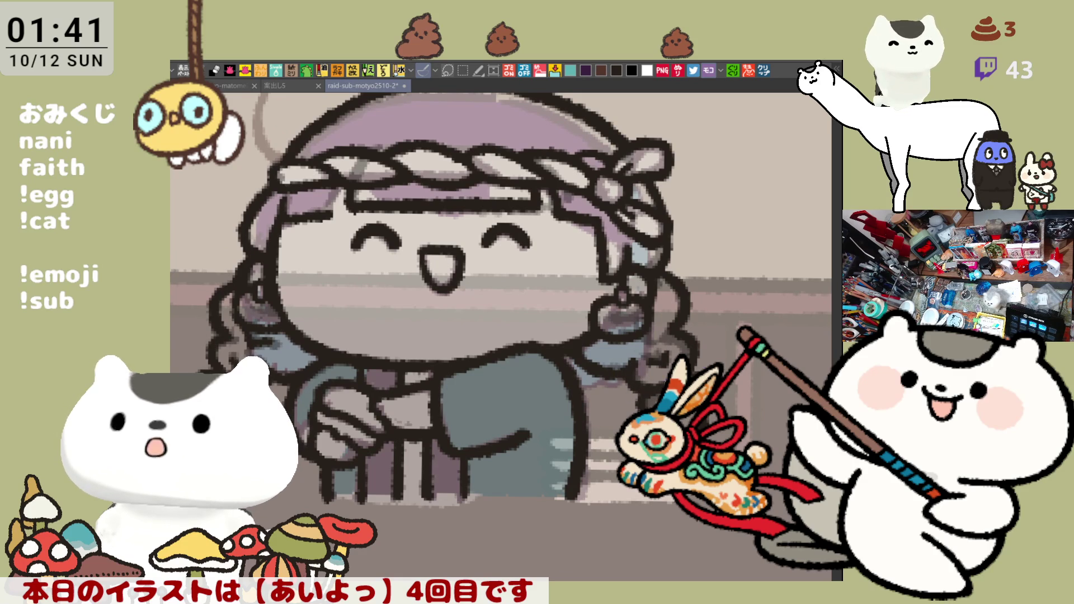
{"action": "left_click_drag", "start_coordinate": [477, 442], "coordinate": [567, 421]}
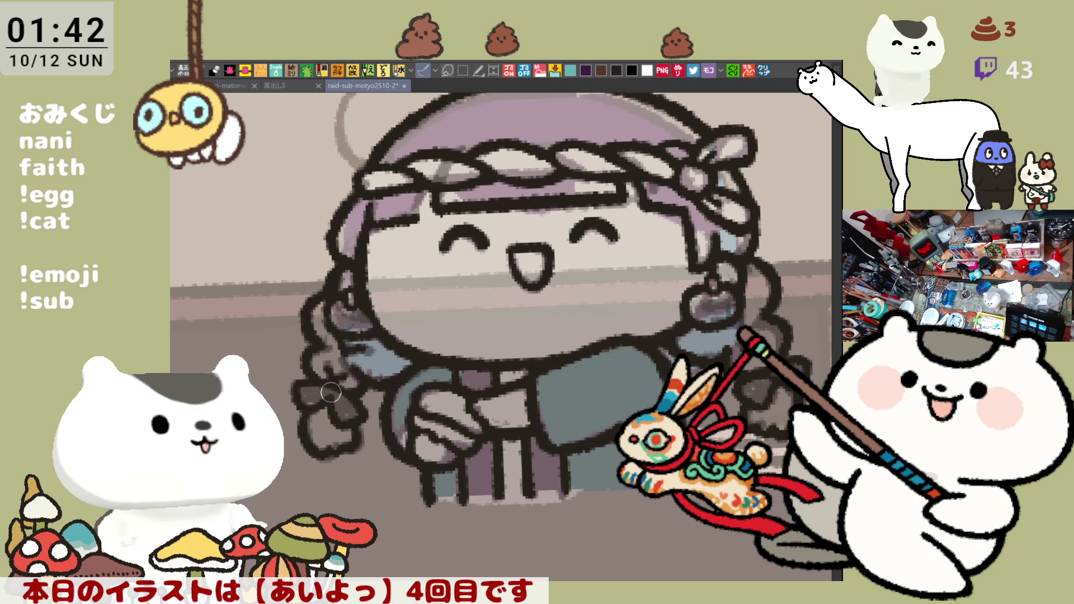
{"action": "scroll", "coordinate": [582, 295], "scroll_direction": "up", "scroll_amount": 2}
{"action": "scroll", "coordinate": [582, 295], "scroll_direction": "up", "scroll_amount": 5}
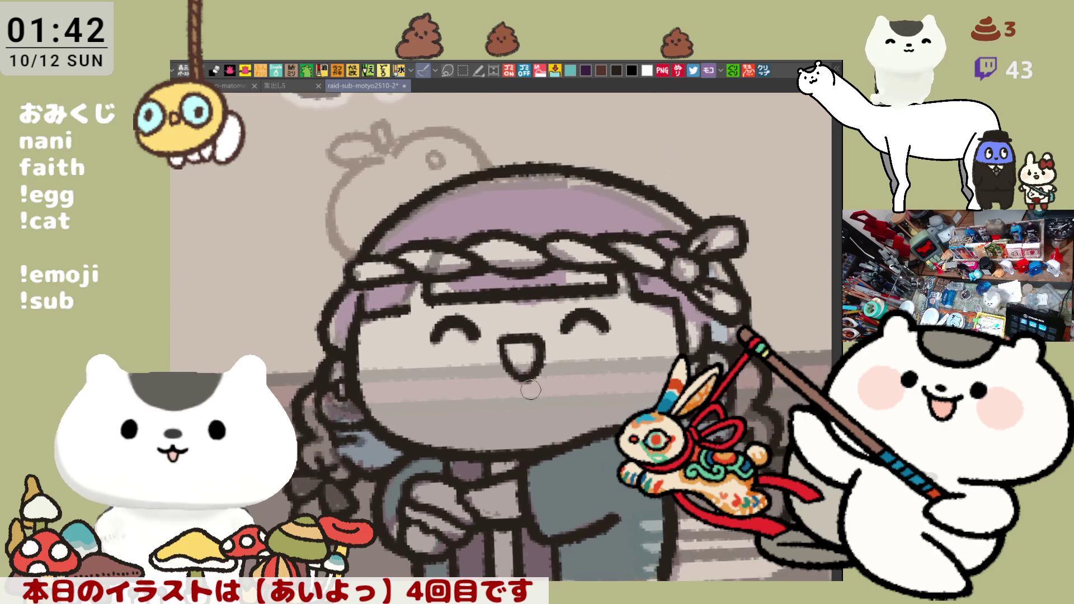
Step: Ink the cap's left edge beside the head in black
{"action": "left_click_drag", "start_coordinate": [374, 166], "coordinate": [358, 244]}
{"action": "key", "text": "ctrl+z"}
{"action": "mouse_move", "coordinate": [373, 161]}
{"action": "left_mouse_down"}
{"action": "mouse_move", "coordinate": [353, 237]}
{"action": "mouse_move", "coordinate": [368, 224]}
{"action": "left_mouse_up"}
{"action": "key", "text": "ctrl+z"}
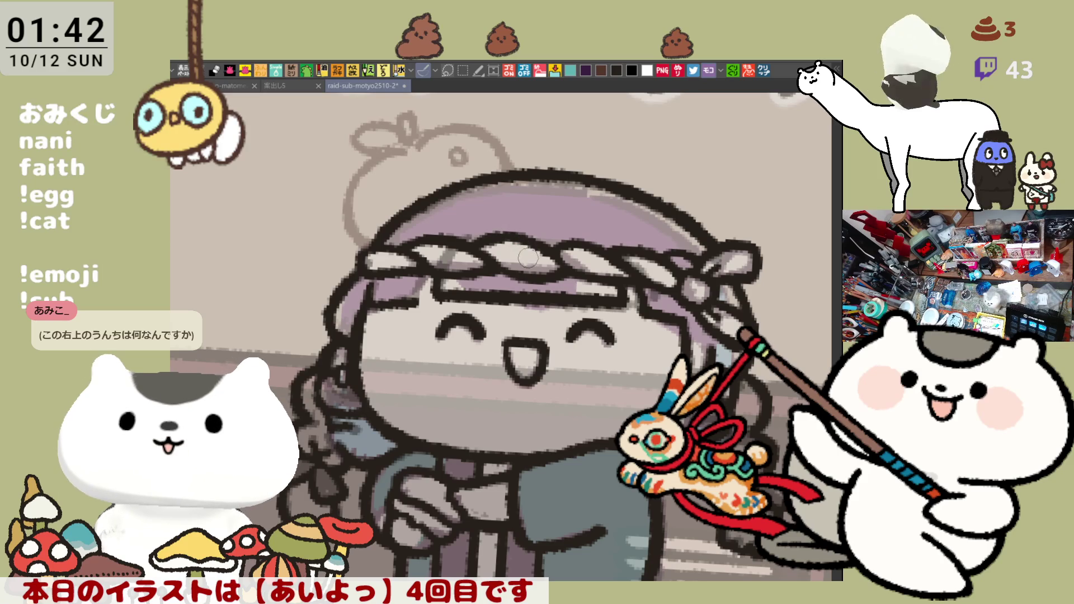
{"action": "mouse_move", "coordinate": [372, 166]}
{"action": "left_mouse_down"}
{"action": "mouse_move", "coordinate": [347, 212]}
{"action": "mouse_move", "coordinate": [367, 241]}
{"action": "left_mouse_up"}
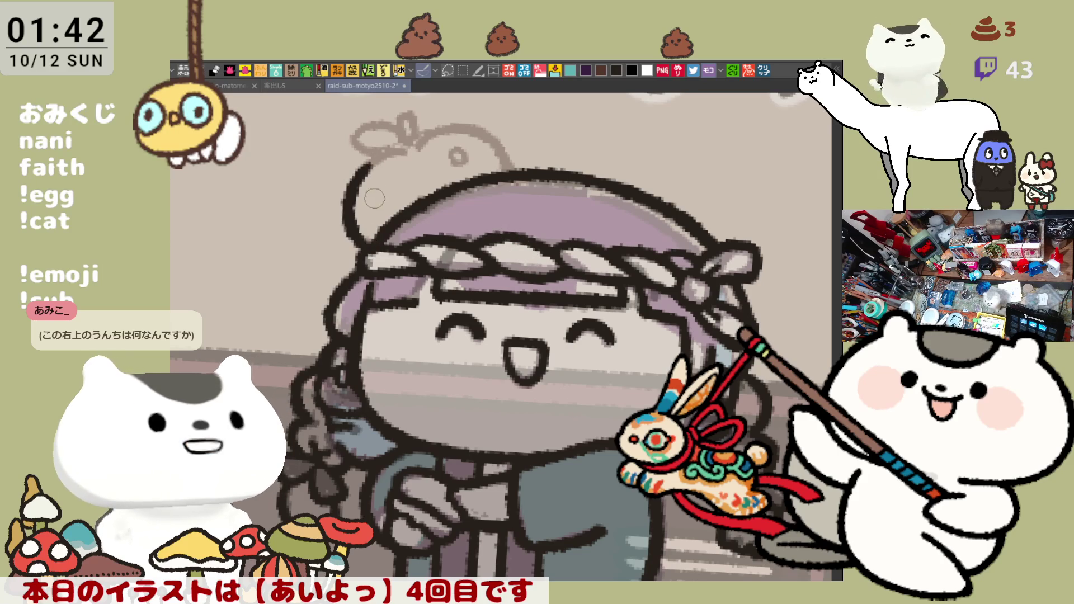
Step: Ink the arc over the top of the cap and down its right side
{"action": "left_click_drag", "start_coordinate": [372, 166], "coordinate": [467, 128]}
{"action": "key", "text": "ctrl+z"}
{"action": "key", "text": "ctrl+z"}
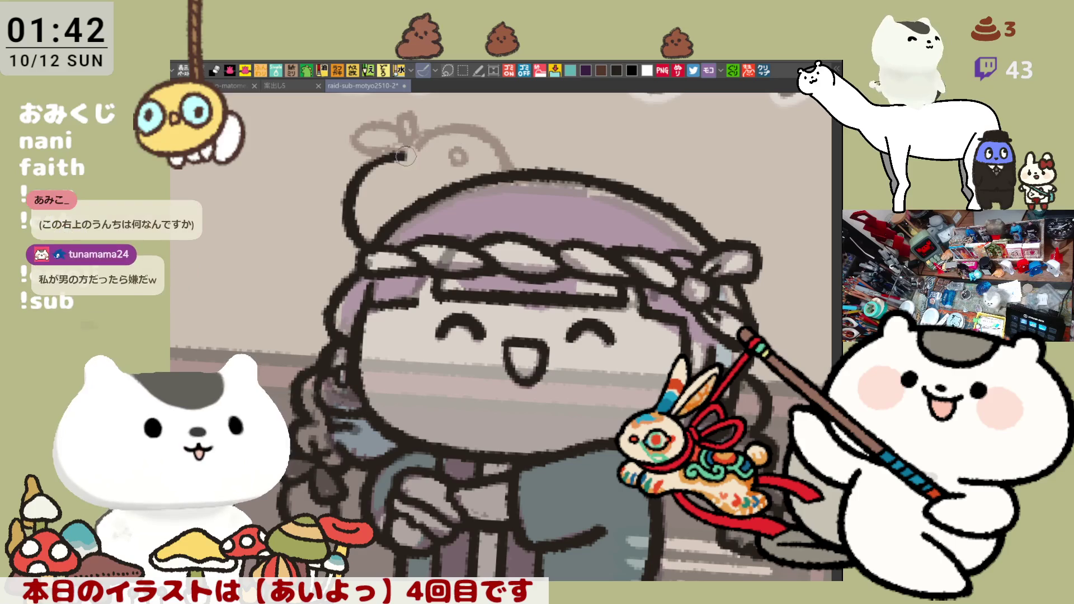
{"action": "left_click_drag", "start_coordinate": [398, 159], "coordinate": [472, 134]}
{"action": "key", "text": "ctrl+z"}
{"action": "left_click_drag", "start_coordinate": [399, 158], "coordinate": [485, 127]}
{"action": "key", "text": "ctrl+z"}
{"action": "mouse_move", "coordinate": [399, 158]}
{"action": "left_mouse_down"}
{"action": "mouse_move", "coordinate": [472, 121]}
{"action": "mouse_move", "coordinate": [494, 124]}
{"action": "mouse_move", "coordinate": [434, 132]}
{"action": "mouse_move", "coordinate": [479, 136]}
{"action": "left_mouse_up"}
{"action": "key", "text": "ctrl+z"}
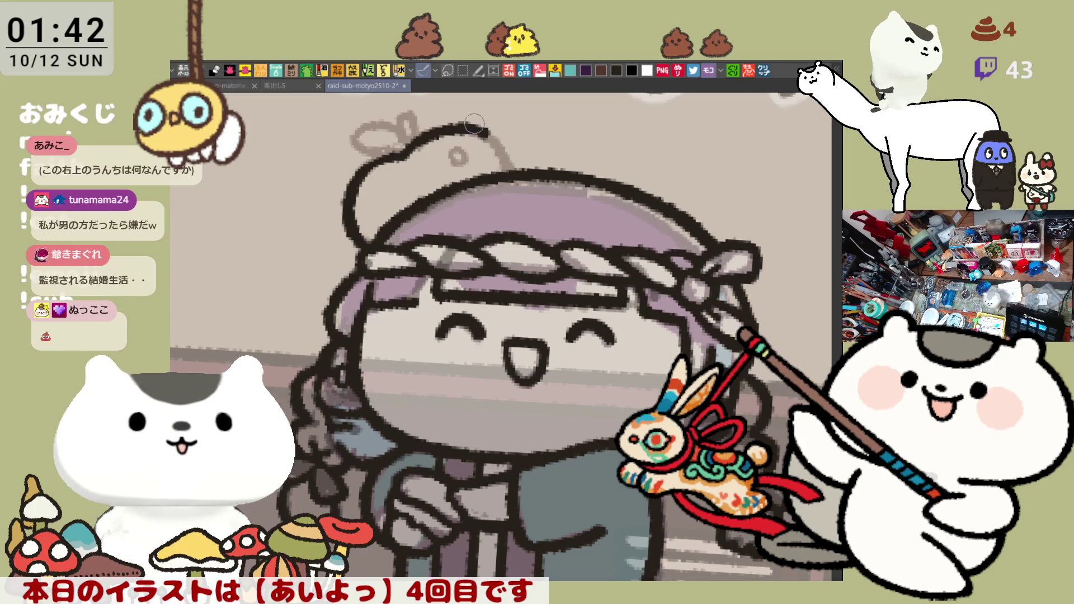
{"action": "key", "text": "ctrl+z"}
{"action": "left_click_drag", "start_coordinate": [398, 159], "coordinate": [512, 167]}
{"action": "key", "text": "ctrl+z"}
{"action": "mouse_move", "coordinate": [399, 158]}
{"action": "left_mouse_down"}
{"action": "mouse_move", "coordinate": [424, 134]}
{"action": "mouse_move", "coordinate": [512, 178]}
{"action": "left_mouse_up"}
{"action": "key", "text": "ctrl+z"}
{"action": "mouse_move", "coordinate": [401, 158]}
{"action": "left_mouse_down"}
{"action": "mouse_move", "coordinate": [501, 132]}
{"action": "mouse_move", "coordinate": [512, 178]}
{"action": "left_mouse_up"}
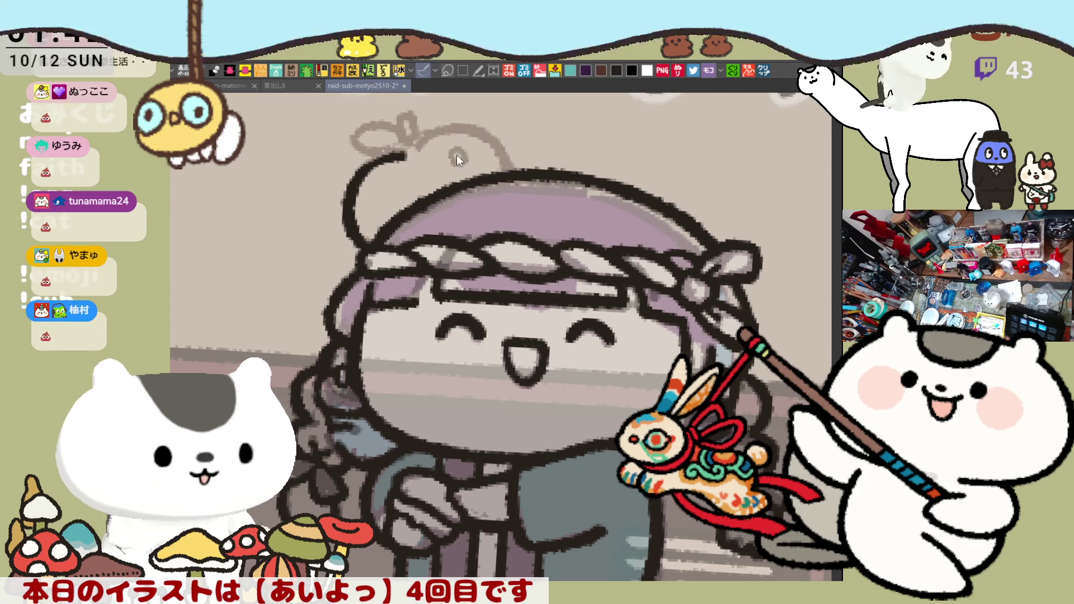
Step: Ink the curve of the rounded bun above the cap in a mirrored view
{"action": "key", "text": "h"}
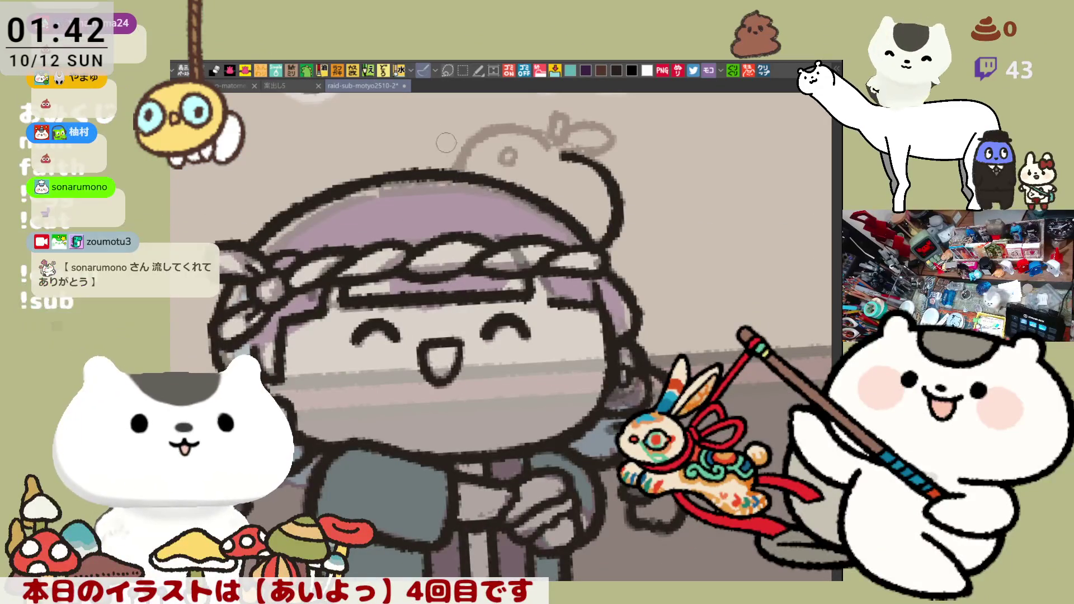
{"action": "left_click_drag", "start_coordinate": [494, 123], "coordinate": [461, 167]}
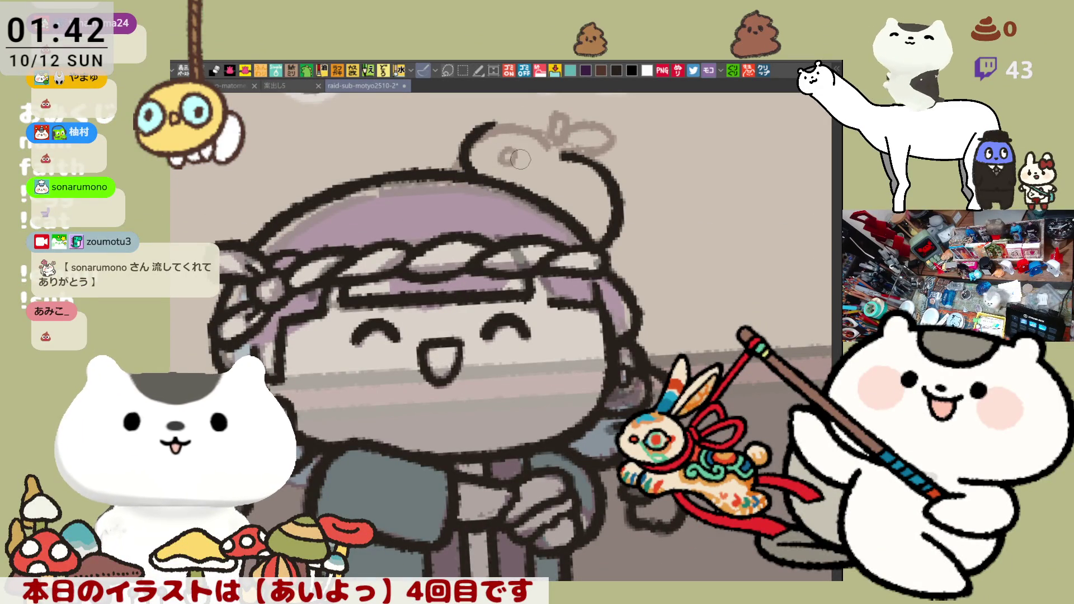
{"action": "key", "text": "ctrl+z"}
{"action": "mouse_move", "coordinate": [454, 168]}
{"action": "left_mouse_down"}
{"action": "mouse_move", "coordinate": [477, 127]}
{"action": "mouse_move", "coordinate": [563, 151]}
{"action": "left_mouse_up"}
{"action": "key", "text": "ctrl+z"}
{"action": "left_click_drag", "start_coordinate": [506, 119], "coordinate": [575, 147]}
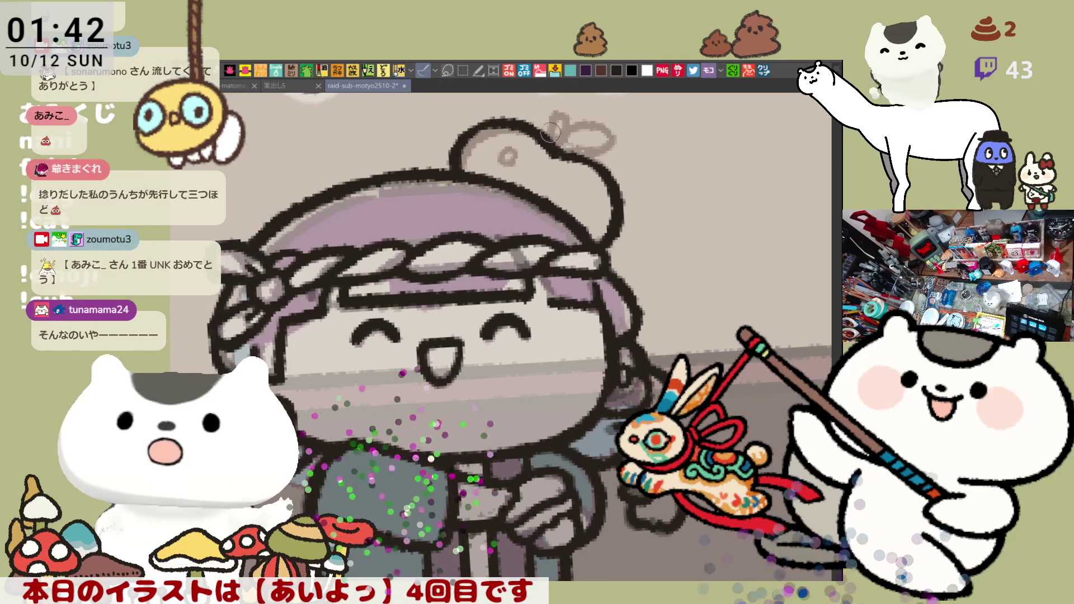
{"action": "key", "text": "h"}
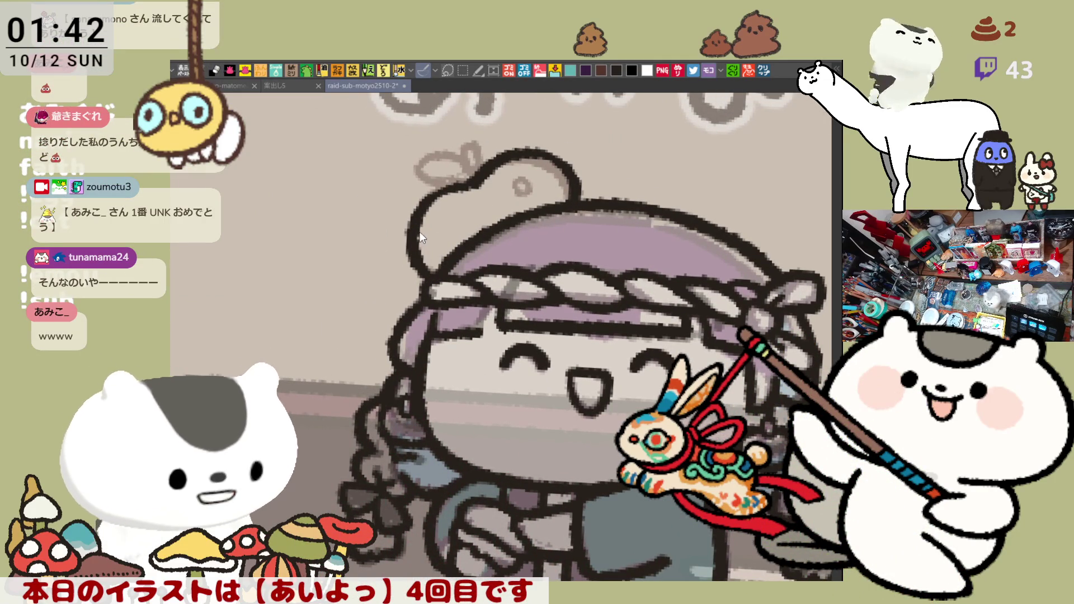
Step: Finish the bun's top and right-side outline as a smooth arc
{"action": "key", "text": "ctrl+z"}
{"action": "key", "text": "ctrl+z"}
{"action": "left_click_drag", "start_coordinate": [472, 186], "coordinate": [537, 151]}
{"action": "key", "text": "ctrl+z"}
{"action": "mouse_move", "coordinate": [469, 188]}
{"action": "left_mouse_down"}
{"action": "mouse_move", "coordinate": [545, 150]}
{"action": "mouse_move", "coordinate": [576, 178]}
{"action": "left_mouse_up"}
{"action": "key", "text": "ctrl+z"}
{"action": "left_click_drag", "start_coordinate": [529, 152], "coordinate": [577, 193]}
{"action": "key", "text": "ctrl+z"}
{"action": "key", "text": "ctrl+z"}
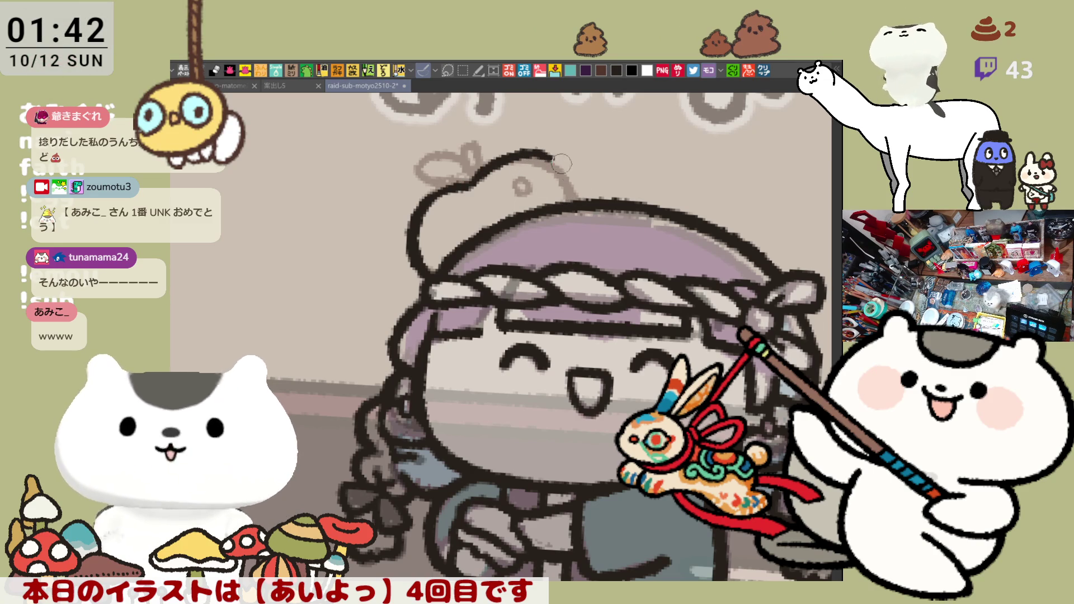
{"action": "mouse_move", "coordinate": [523, 151]}
{"action": "left_mouse_down"}
{"action": "mouse_move", "coordinate": [570, 169]}
{"action": "mouse_move", "coordinate": [580, 197]}
{"action": "left_mouse_up"}
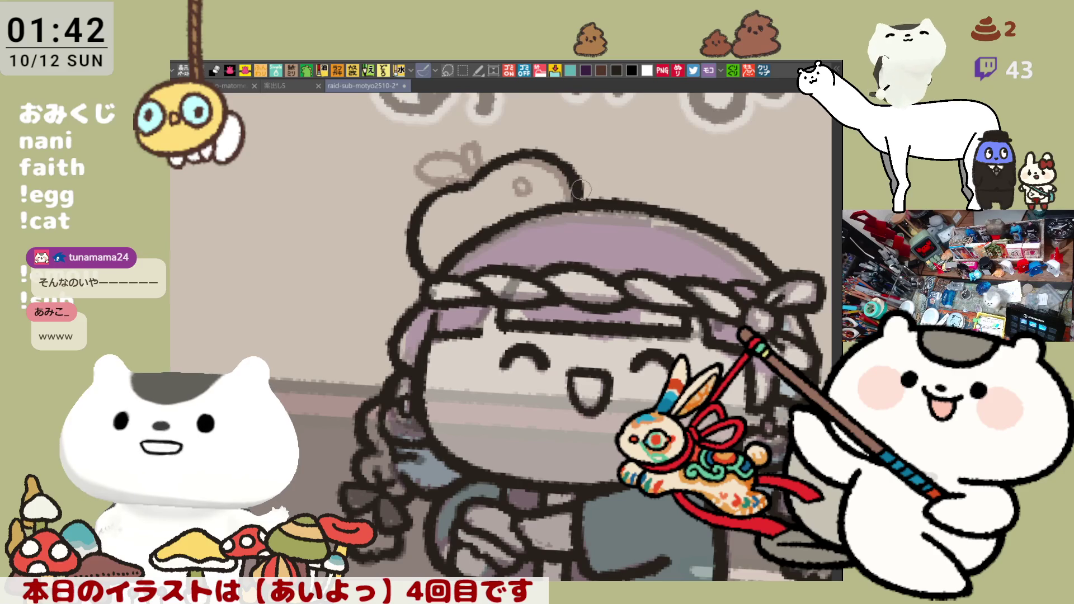
{"action": "key", "text": "asciicircum"}
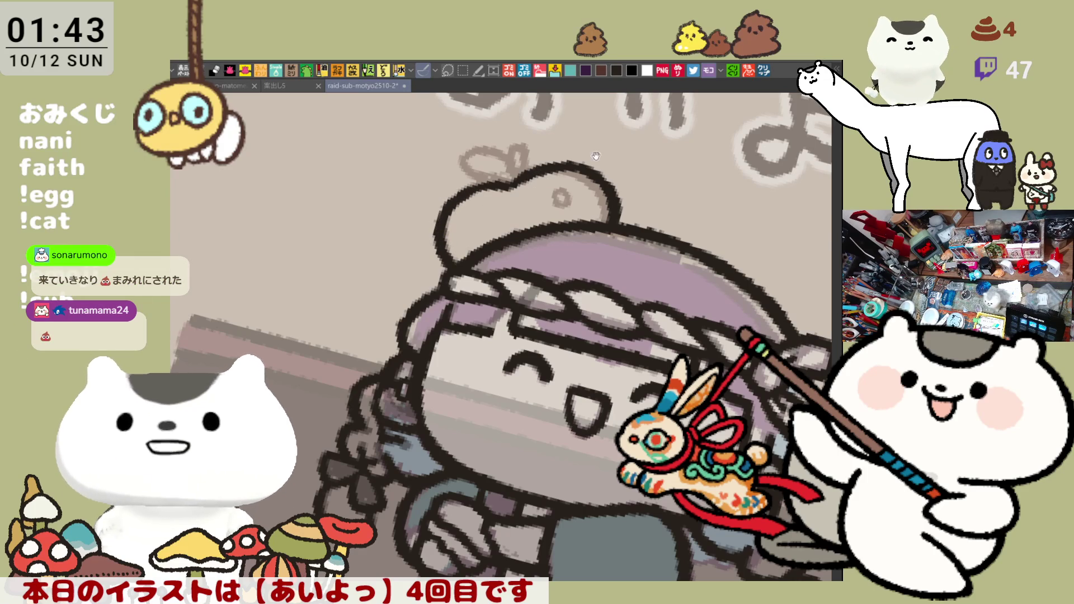
Step: Tilt the view further clockwise and add a small stem on top of the cap
{"action": "key", "text": "asciicircum"}
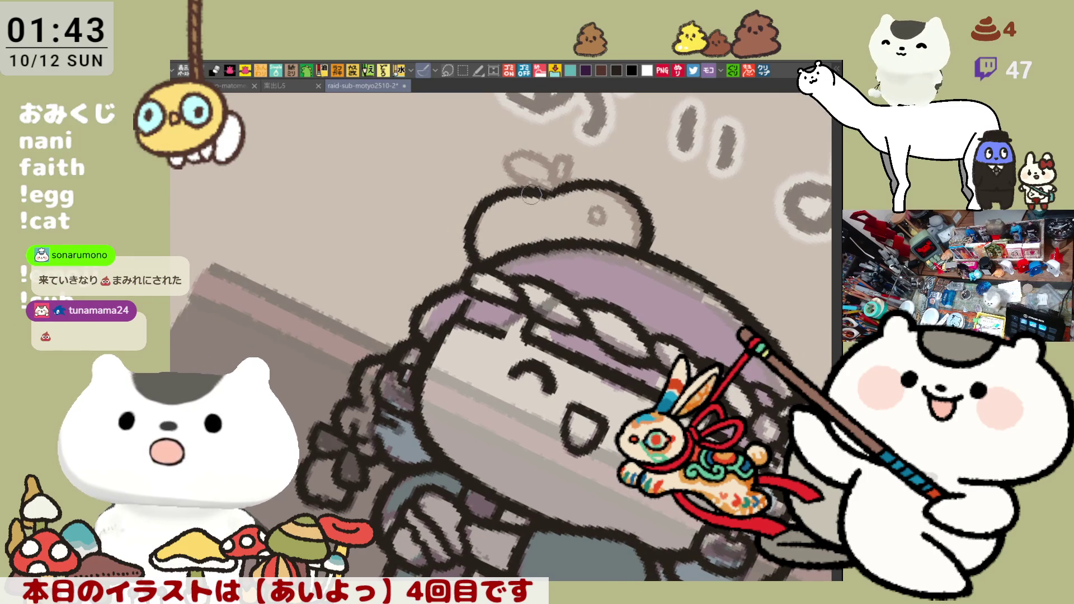
{"action": "left_click_drag", "start_coordinate": [538, 186], "coordinate": [551, 182]}
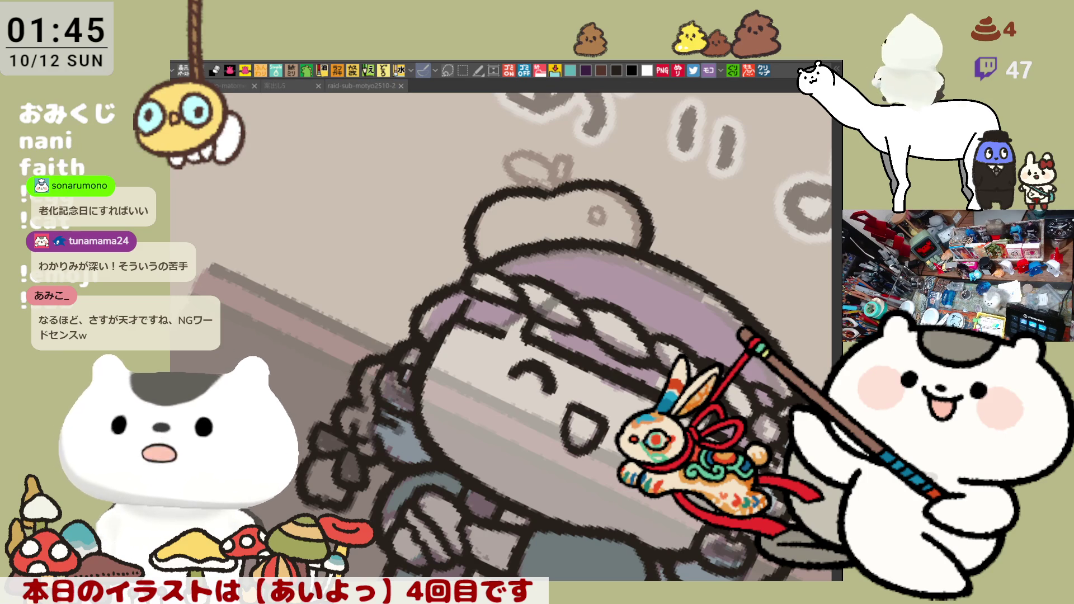
{"action": "left_click", "coordinate": [534, 450]}
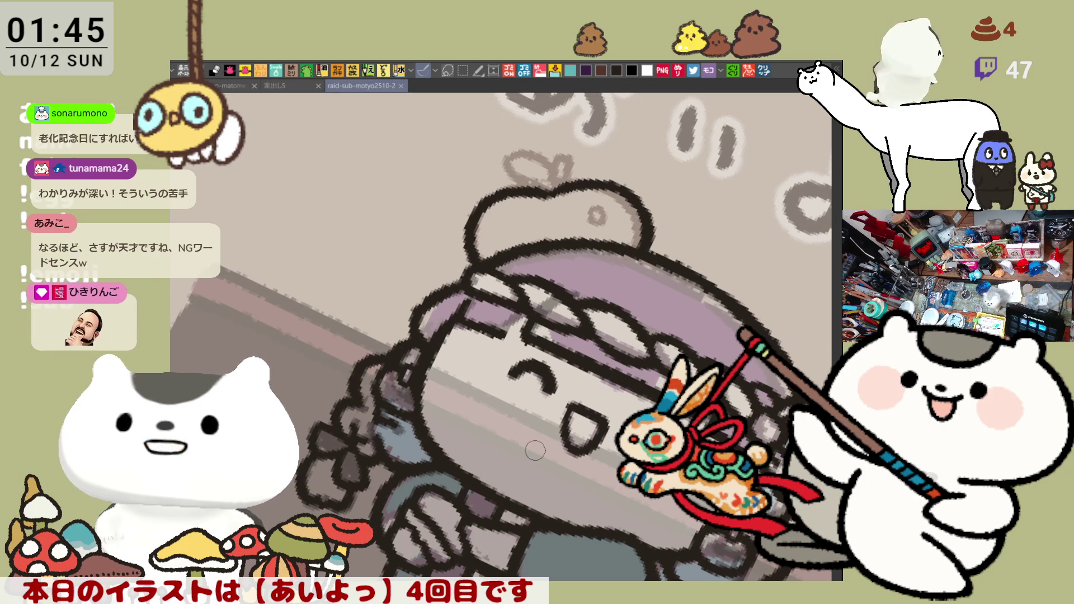
Step: Draw a small stem rising from the top of the apple cap, redoing the strokes
{"action": "scroll", "coordinate": [606, 202], "scroll_direction": "up", "scroll_amount": 5}
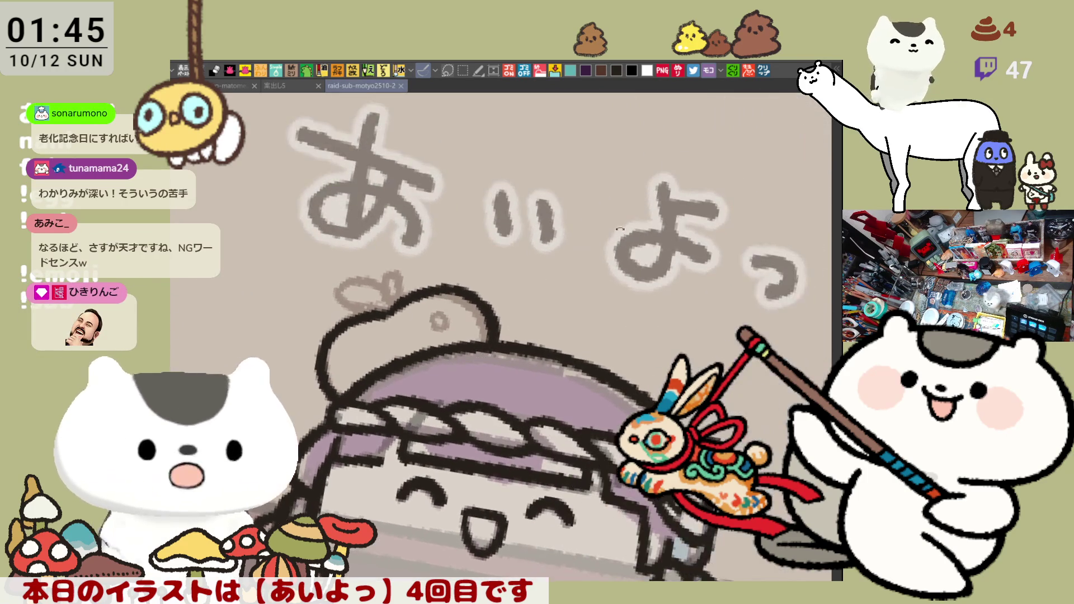
{"action": "scroll", "coordinate": [529, 306], "scroll_direction": "up", "scroll_amount": 2}
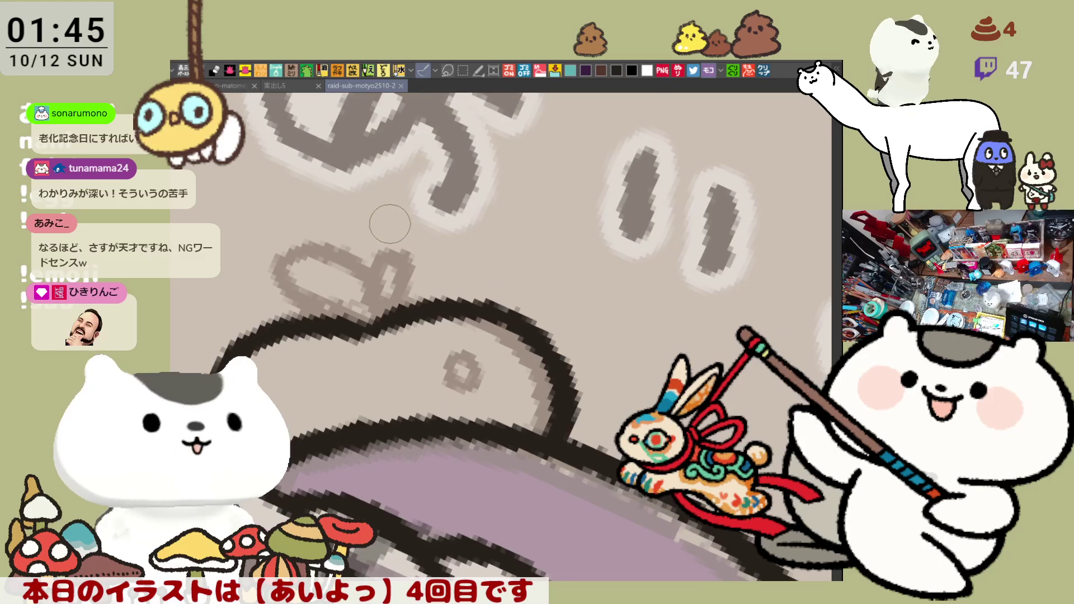
{"action": "scroll", "coordinate": [390, 224], "scroll_direction": "up", "scroll_amount": 2}
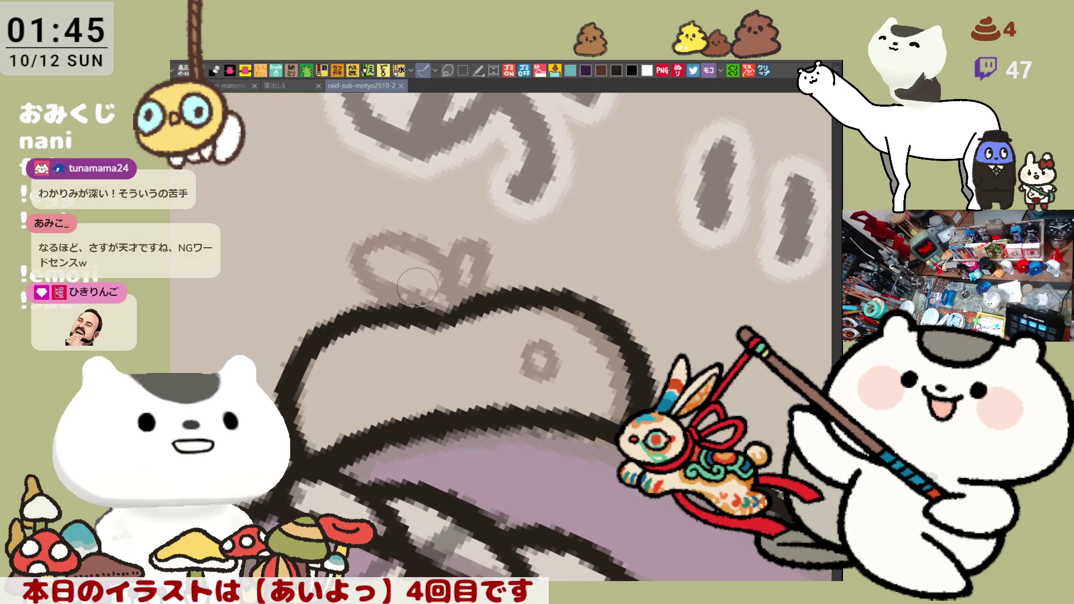
{"action": "mouse_move", "coordinate": [430, 309]}
{"action": "left_mouse_down"}
{"action": "mouse_move", "coordinate": [423, 249]}
{"action": "mouse_move", "coordinate": [459, 263]}
{"action": "mouse_move", "coordinate": [436, 305]}
{"action": "left_mouse_up"}
{"action": "key", "text": "ctrl+z"}
{"action": "key", "text": "ctrl+z"}
{"action": "left_click_drag", "start_coordinate": [426, 256], "coordinate": [431, 305]}
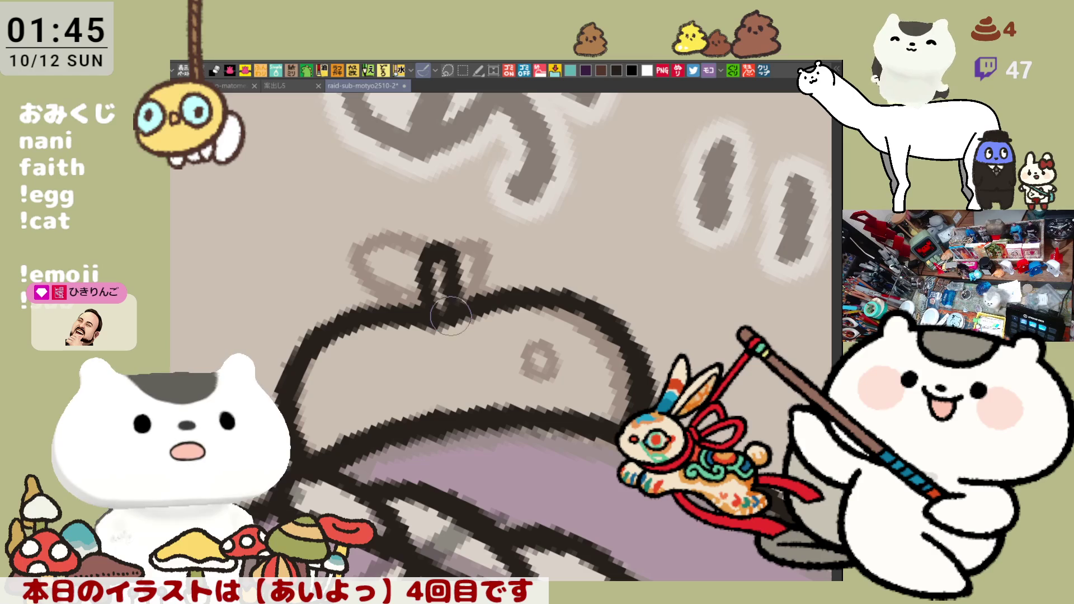
{"action": "mouse_move", "coordinate": [419, 300]}
{"action": "left_mouse_down"}
{"action": "mouse_move", "coordinate": [432, 246]}
{"action": "mouse_move", "coordinate": [453, 307]}
{"action": "mouse_move", "coordinate": [442, 237]}
{"action": "mouse_move", "coordinate": [445, 307]}
{"action": "left_mouse_up"}
{"action": "key", "text": "ctrl+z"}
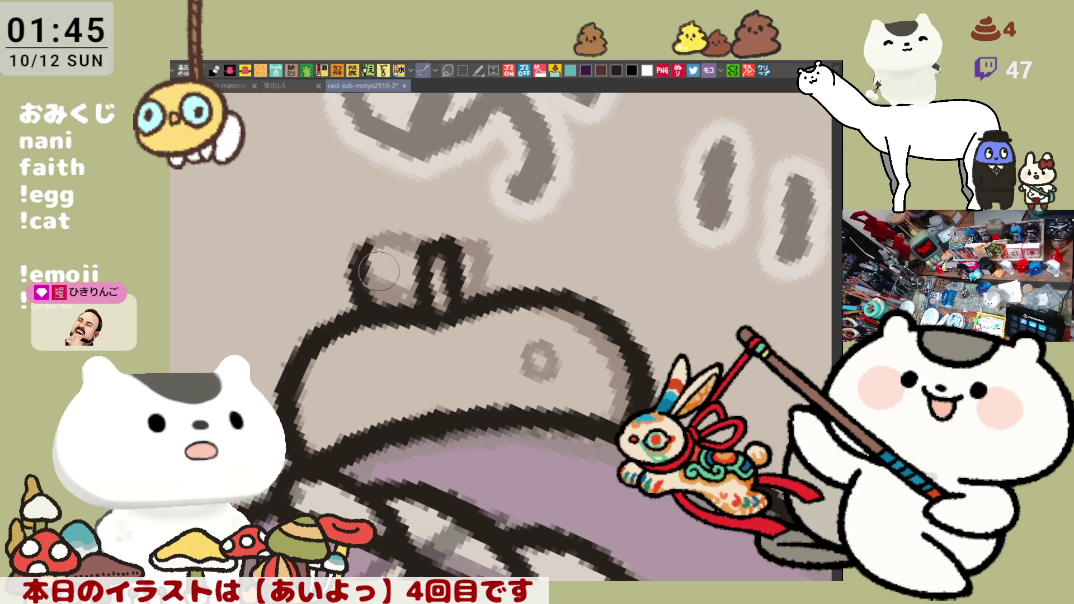
Step: Outline the leaf's left lobe and a short, steep inner line toward its notch
{"action": "mouse_move", "coordinate": [351, 238]}
{"action": "left_mouse_down"}
{"action": "mouse_move", "coordinate": [339, 305]}
{"action": "mouse_move", "coordinate": [392, 232]}
{"action": "mouse_move", "coordinate": [425, 269]}
{"action": "left_mouse_up"}
{"action": "key", "text": "ctrl+z"}
{"action": "mouse_move", "coordinate": [343, 249]}
{"action": "left_mouse_down"}
{"action": "mouse_move", "coordinate": [420, 275]}
{"action": "mouse_move", "coordinate": [414, 302]}
{"action": "left_mouse_up"}
{"action": "key", "text": "ctrl+z"}
{"action": "left_click_drag", "start_coordinate": [344, 246], "coordinate": [437, 280]}
{"action": "left_click_drag", "start_coordinate": [364, 263], "coordinate": [412, 306]}
{"action": "key", "text": "ctrl+z"}
{"action": "left_click_drag", "start_coordinate": [369, 263], "coordinate": [395, 305]}
Step: Rotate the view upright, compare the old head outline, then redraw a cleaner line across the top
{"action": "scroll", "coordinate": [532, 308], "scroll_direction": "down", "scroll_amount": 5}
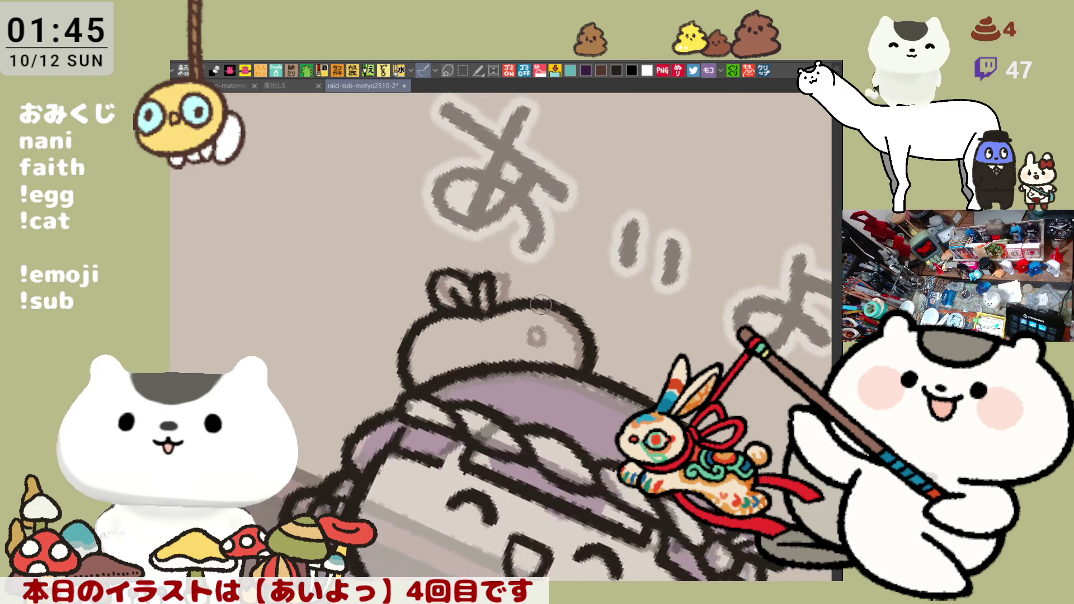
{"action": "left_click_drag", "start_coordinate": [651, 357], "coordinate": [656, 300]}
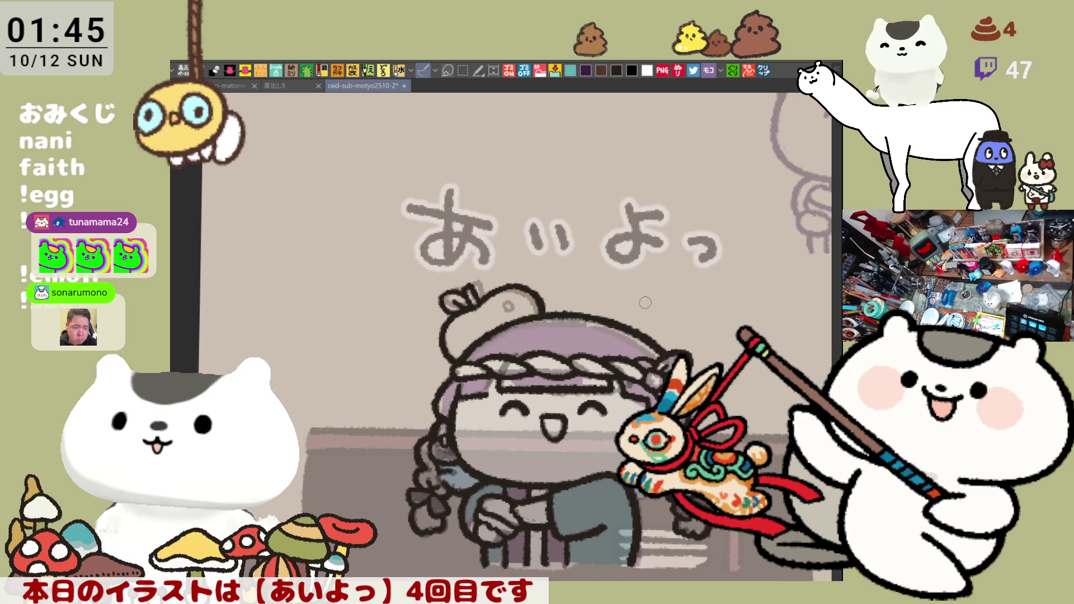
{"action": "scroll", "coordinate": [645, 302], "scroll_direction": "up", "scroll_amount": 5}
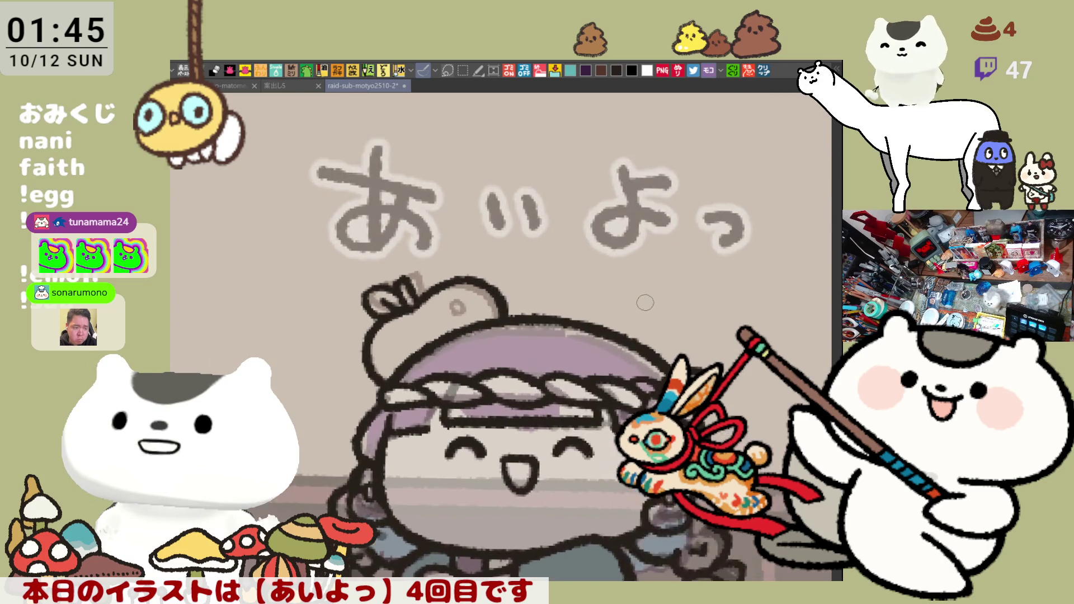
{"action": "mouse_move", "coordinate": [566, 282]}
{"action": "left_mouse_down"}
{"action": "mouse_move", "coordinate": [529, 300]}
{"action": "mouse_move", "coordinate": [527, 314]}
{"action": "left_mouse_up"}
{"action": "key", "text": "ctrl+z"}
{"action": "key", "text": "ctrl+y"}
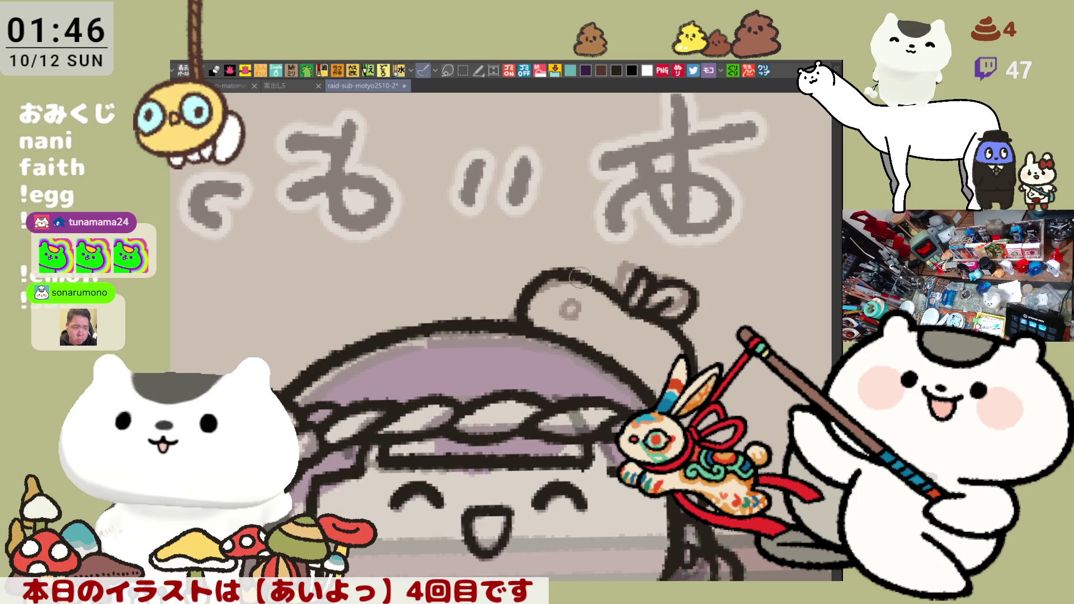
{"action": "key", "text": "ctrl+z"}
{"action": "key", "text": "ctrl+y"}
{"action": "key", "text": "ctrl+z"}
{"action": "key", "text": "ctrl+y"}
{"action": "key", "text": "ctrl+z"}
{"action": "key", "text": "ctrl+y"}
{"action": "mouse_move", "coordinate": [528, 295]}
{"action": "left_mouse_down"}
{"action": "mouse_move", "coordinate": [554, 272]}
{"action": "mouse_move", "coordinate": [587, 268]}
{"action": "left_mouse_up"}
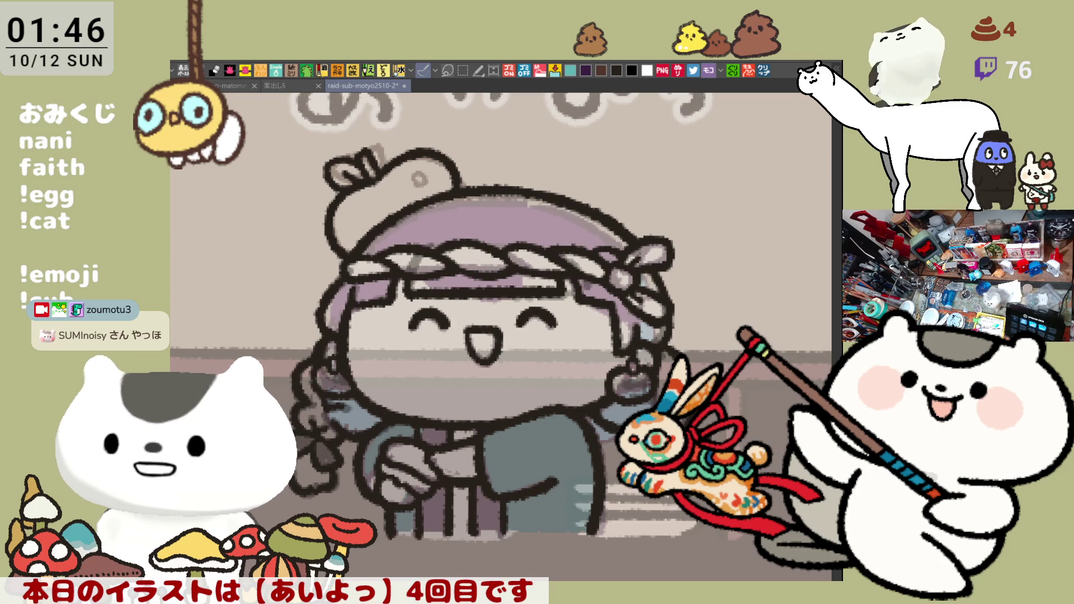
Step: Close the bottom of the figure with a line, lasso-fill the whole character teal, and start tan hair
{"action": "left_click_drag", "start_coordinate": [399, 538], "coordinate": [582, 536]}
{"action": "key", "text": "ctrl+z"}
{"action": "key", "text": "ctrl+z"}
{"action": "left_click_drag", "start_coordinate": [391, 535], "coordinate": [586, 533]}
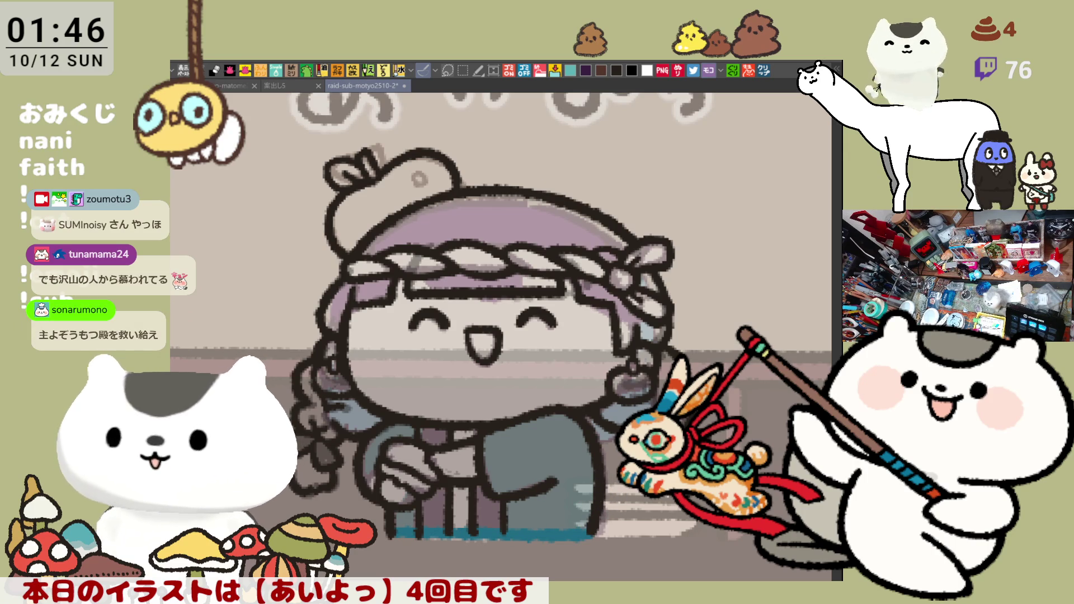
{"action": "mouse_move", "coordinate": [179, 336]}
{"action": "left_mouse_down"}
{"action": "mouse_move", "coordinate": [215, 247]}
{"action": "mouse_move", "coordinate": [744, 265]}
{"action": "mouse_move", "coordinate": [427, 568]}
{"action": "left_mouse_up"}
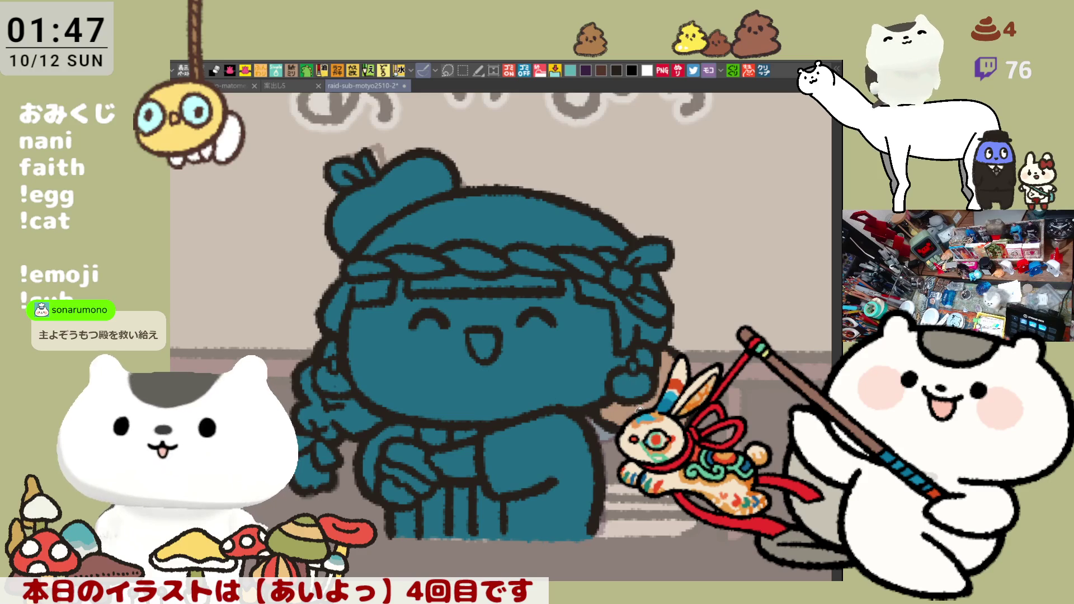
{"action": "left_click", "coordinate": [490, 227]}
Step: Fill the forehead hair, both side hair areas and the upper left braid tan
{"action": "left_click", "coordinate": [539, 279]}
{"action": "left_click", "coordinate": [622, 292]}
{"action": "left_click", "coordinate": [370, 294]}
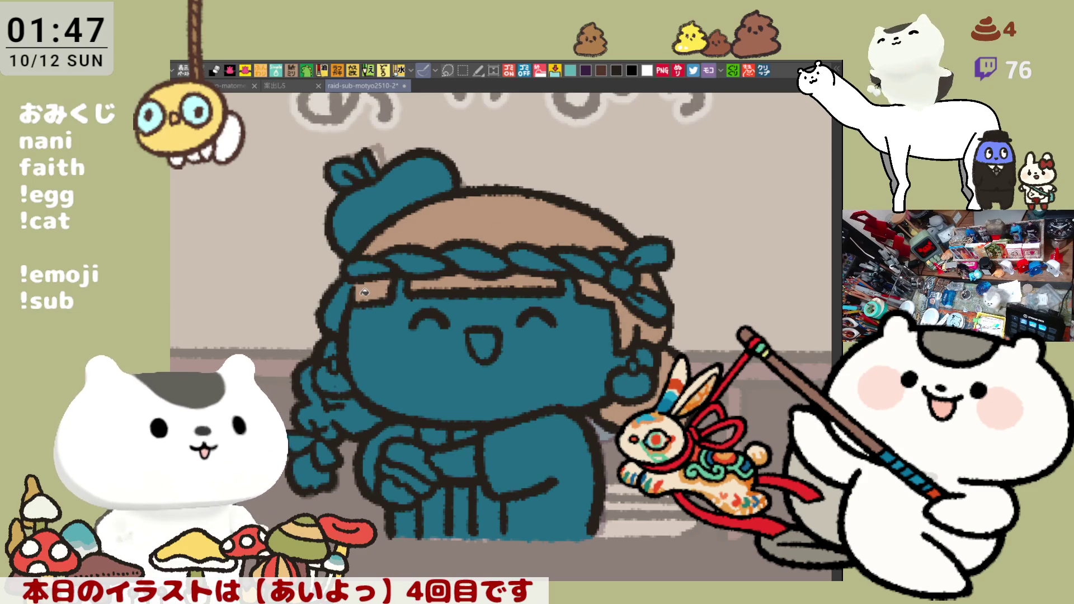
{"action": "left_click", "coordinate": [337, 304]}
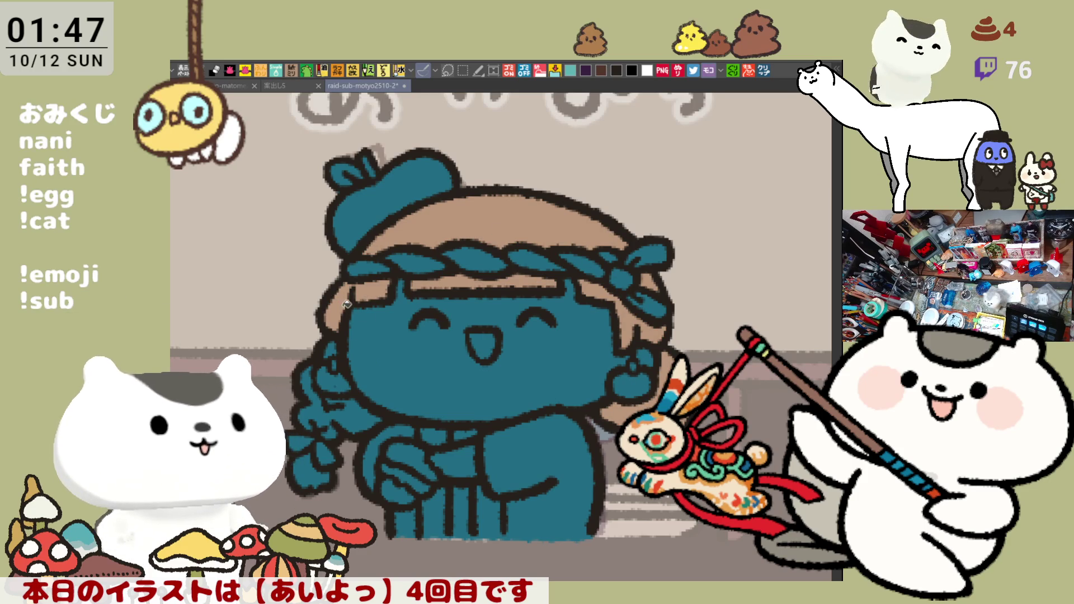
{"action": "left_click", "coordinate": [356, 407]}
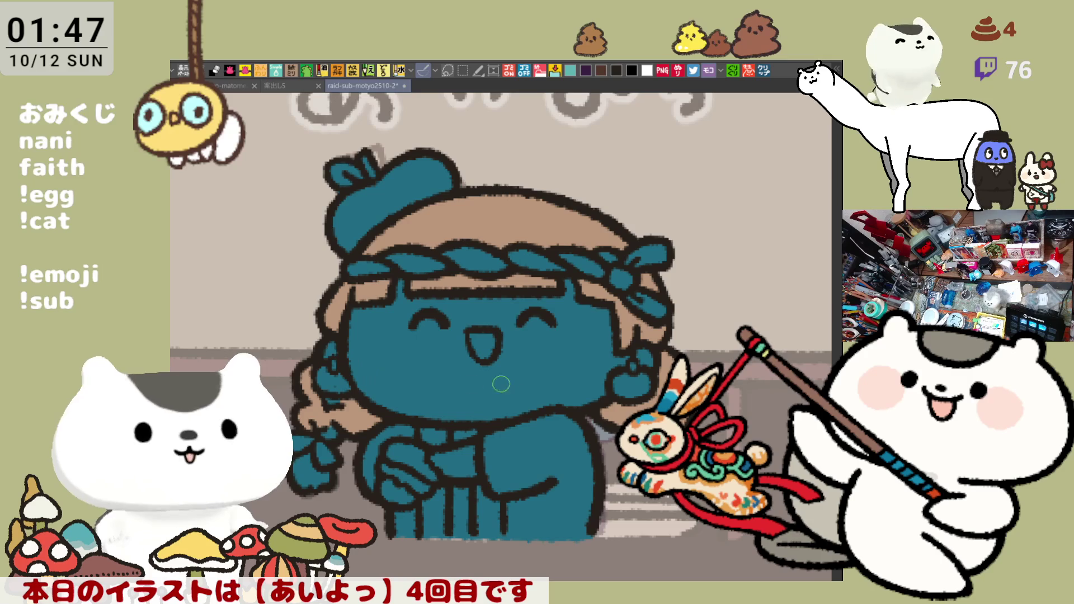
Step: Pick a dark colour and save the illustration
{"action": "scroll", "coordinate": [381, 386], "scroll_direction": "down", "scroll_amount": 2}
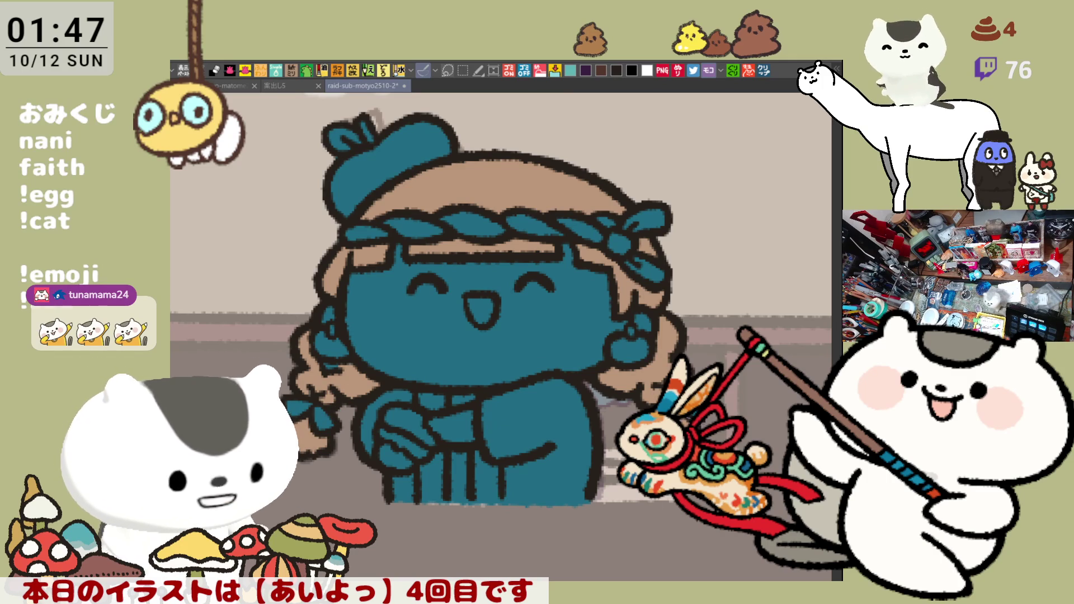
{"action": "left_click", "coordinate": [615, 71]}
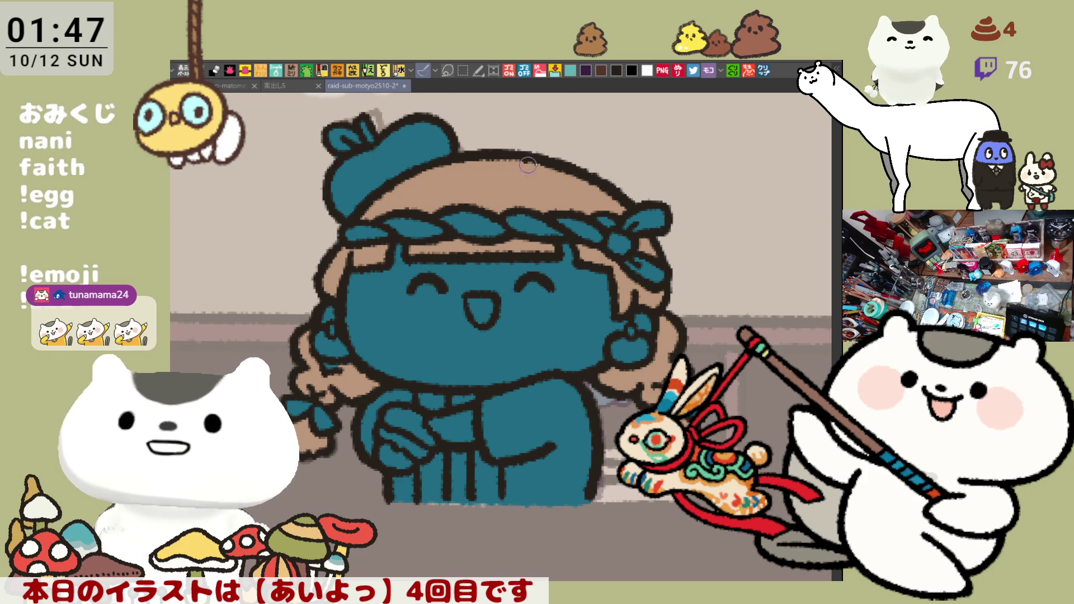
{"action": "key", "text": "ctrl+s"}
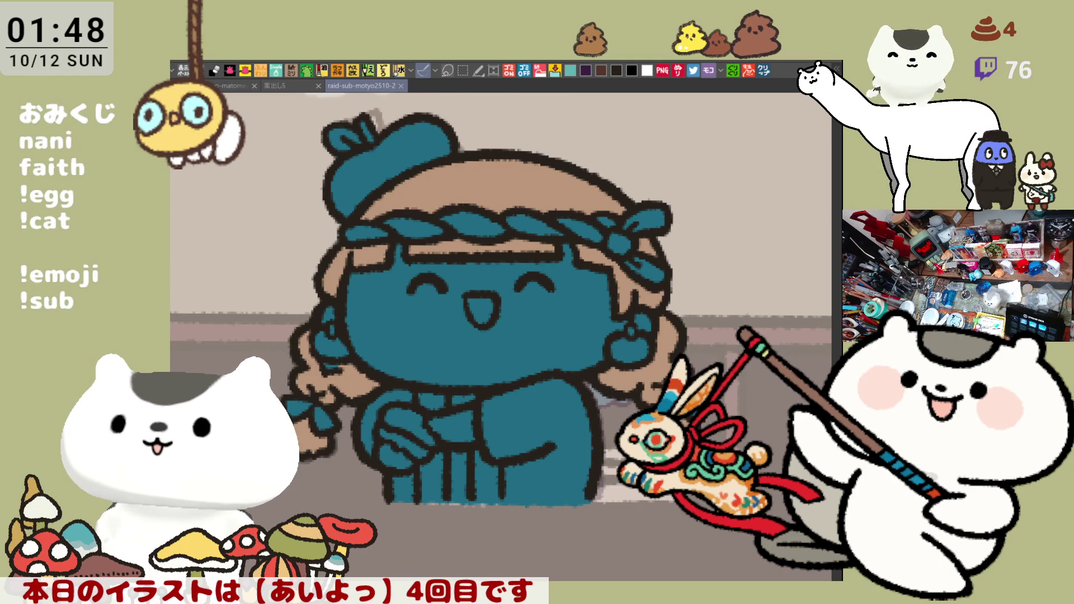
{"action": "left_click", "coordinate": [765, 70]}
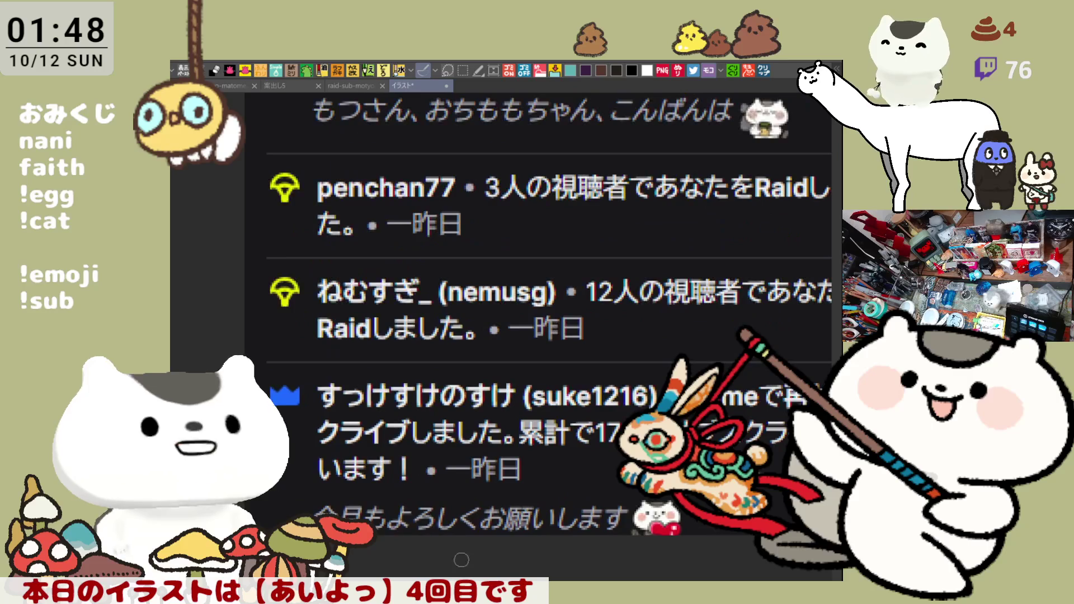
{"action": "left_click_drag", "start_coordinate": [516, 575], "coordinate": [485, 447]}
{"action": "scroll", "coordinate": [485, 447], "scroll_direction": "down", "scroll_amount": 5}
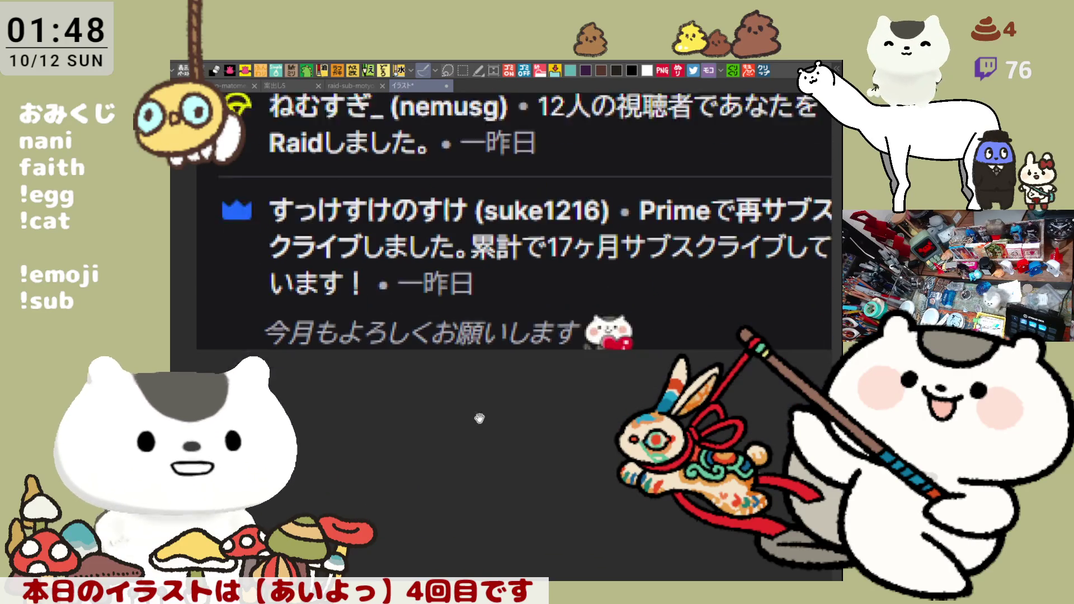
{"action": "scroll", "coordinate": [605, 224], "scroll_direction": "up", "scroll_amount": 10}
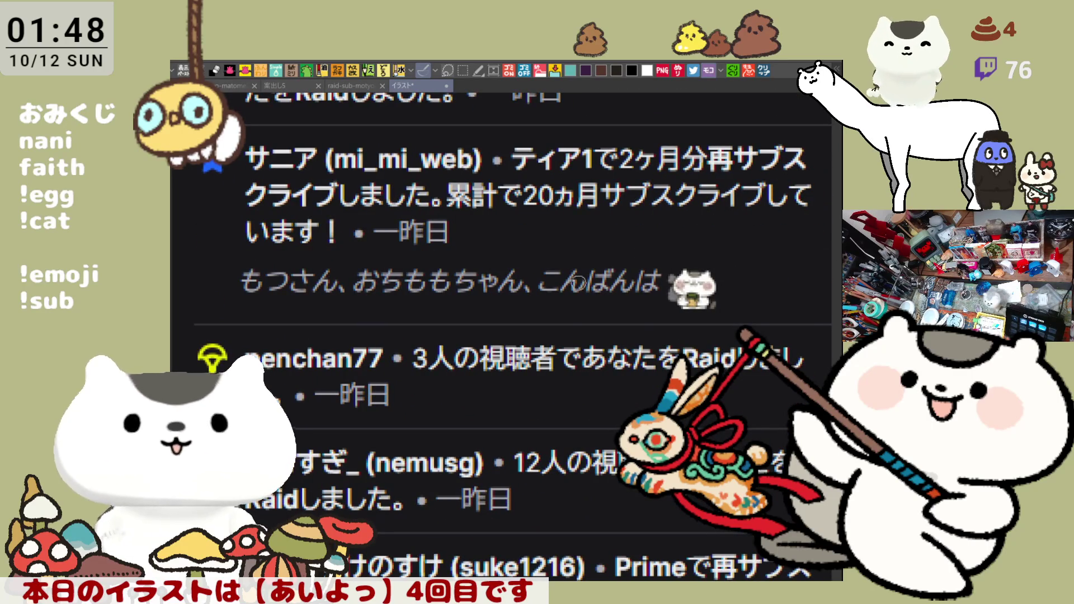
{"action": "left_click", "coordinate": [446, 85]}
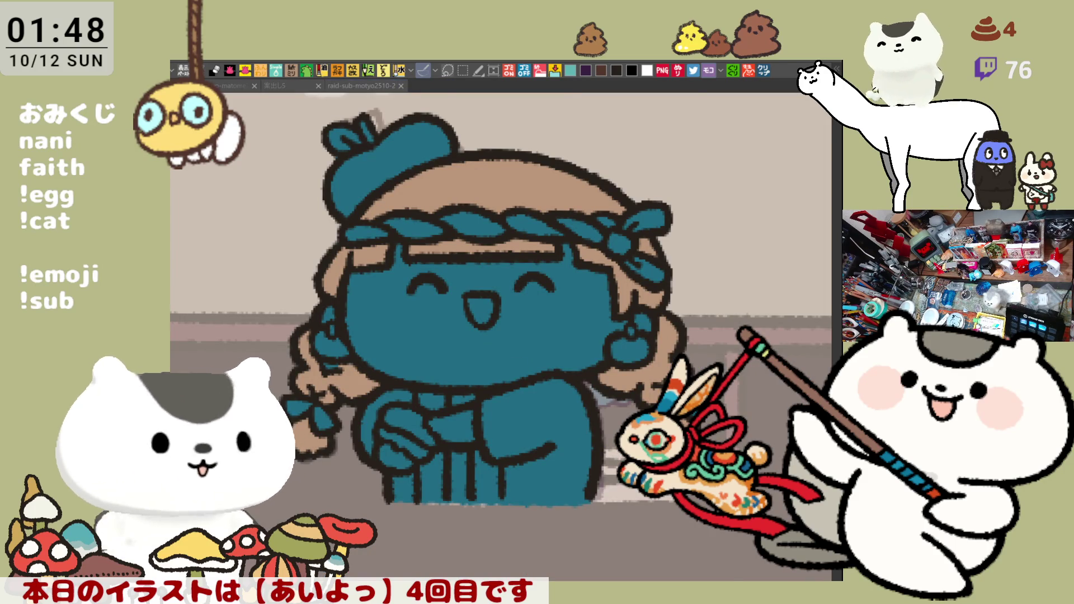
Step: Fill the face and hands with pale skin, the mouth pink, and the cap apple red
{"action": "left_click", "coordinate": [431, 336]}
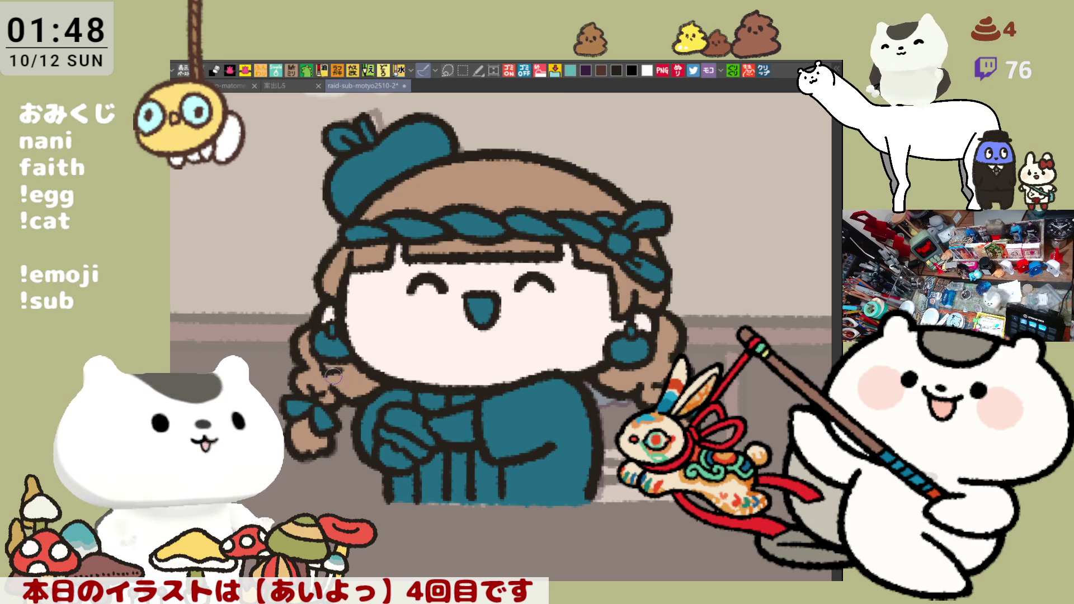
{"action": "left_click", "coordinate": [450, 428]}
{"action": "left_click", "coordinate": [399, 456]}
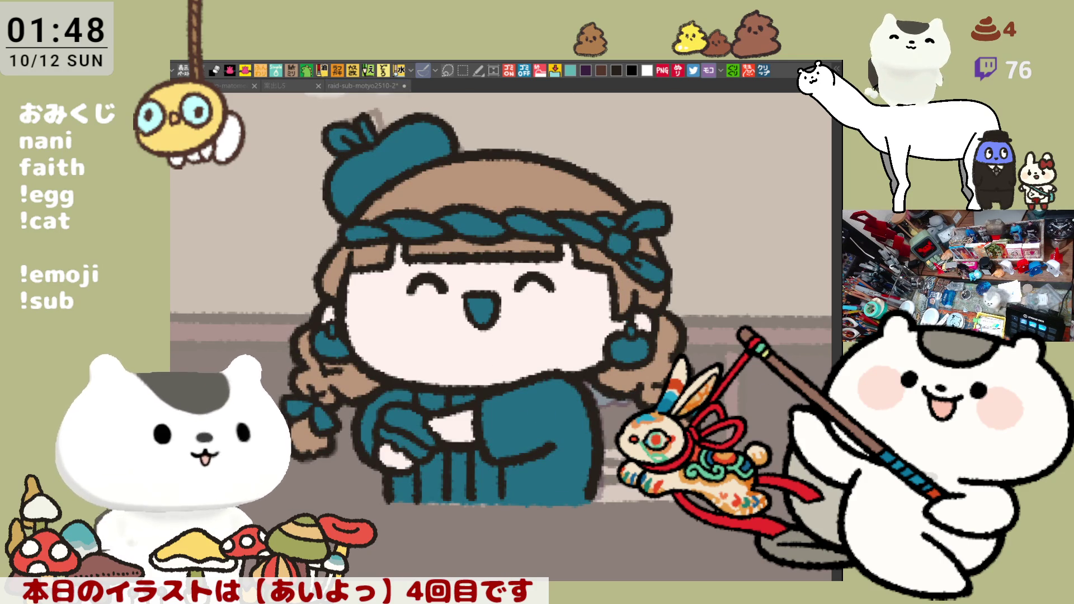
{"action": "left_click", "coordinate": [482, 306]}
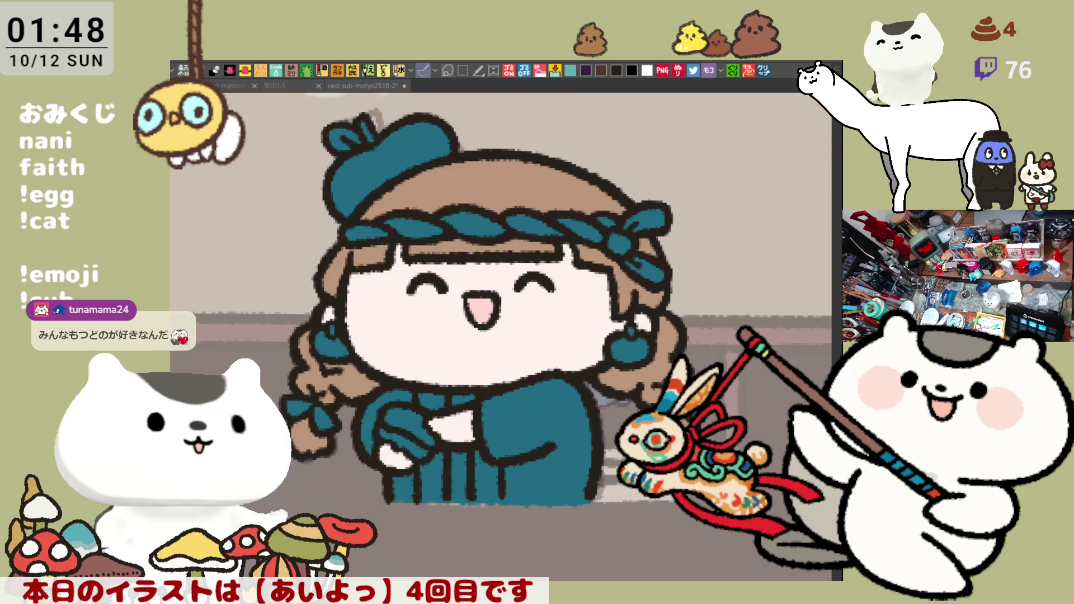
{"action": "left_click", "coordinate": [402, 149]}
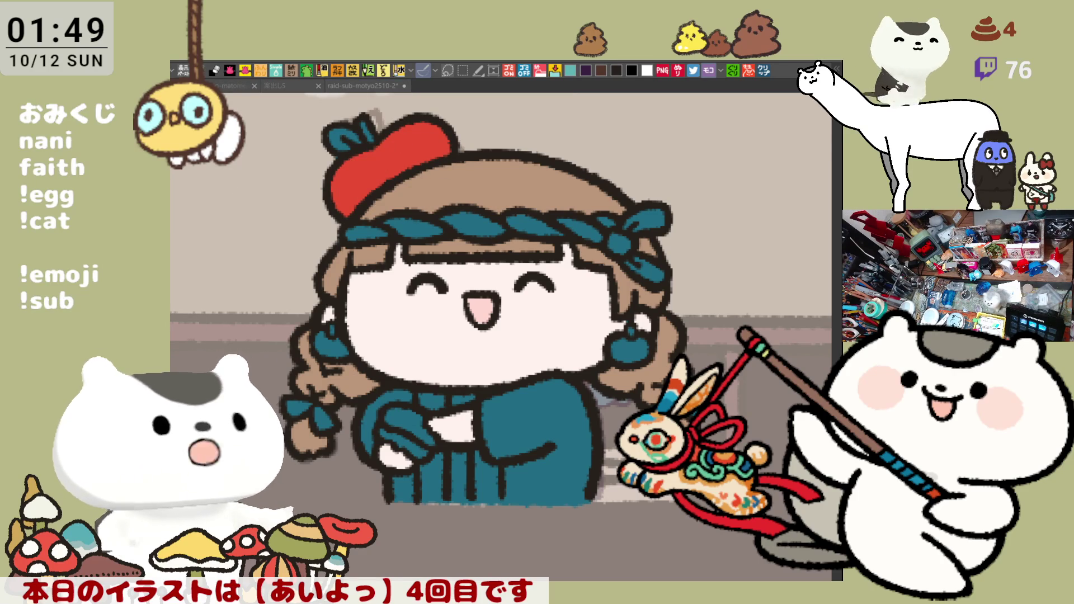
Step: Fill the cap's leaf green, then dab three light shine dots in a row across the hair
{"action": "left_click", "coordinate": [393, 139]}
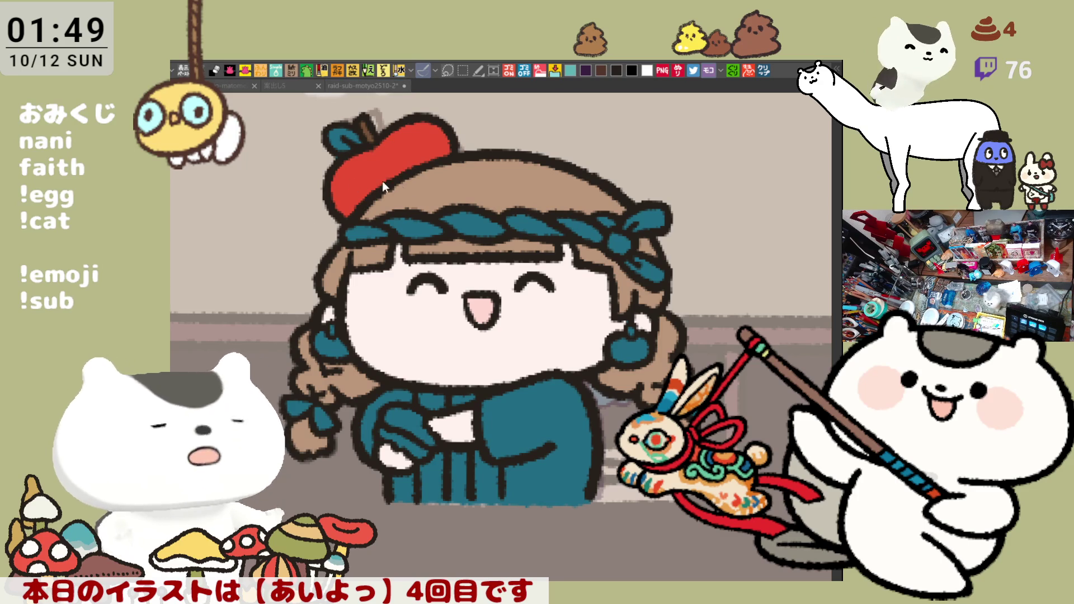
{"action": "left_click", "coordinate": [351, 140]}
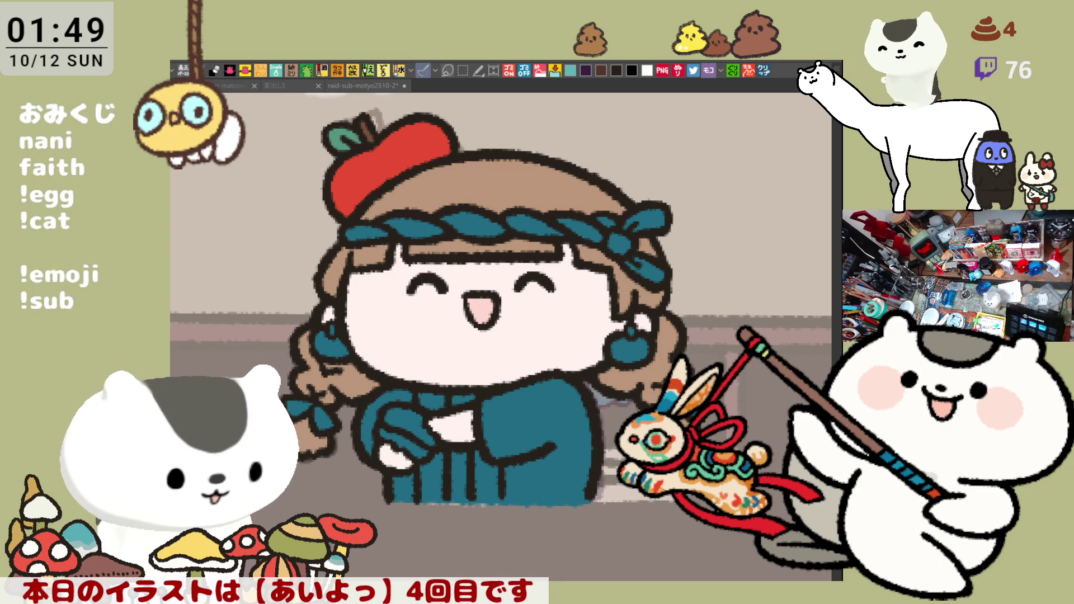
{"action": "left_click", "coordinate": [450, 190]}
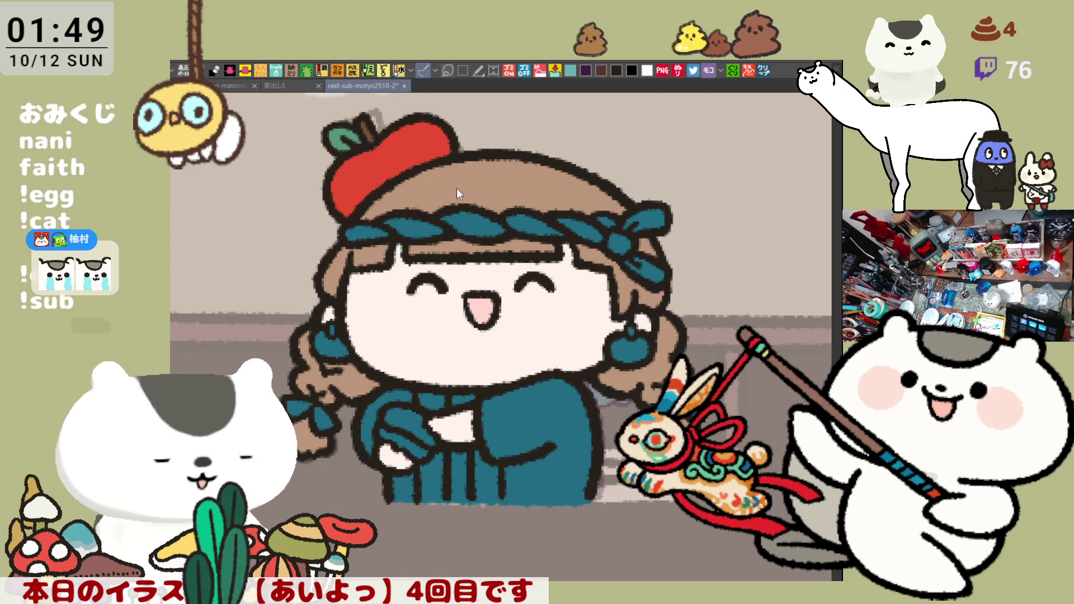
{"action": "left_click", "coordinate": [480, 192]}
{"action": "left_click", "coordinate": [445, 191]}
{"action": "left_click", "coordinate": [470, 191]}
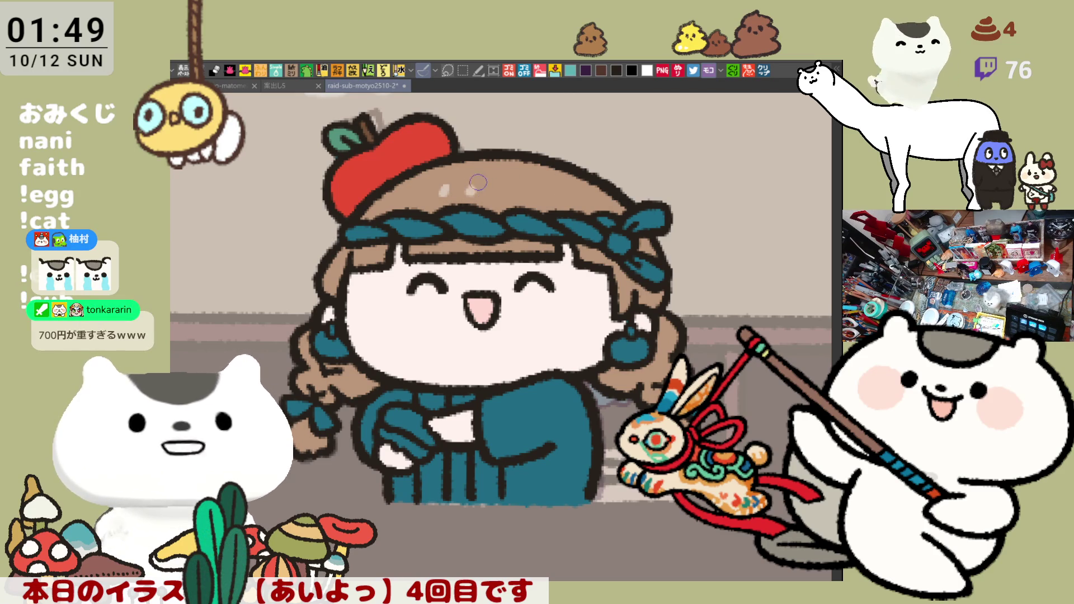
{"action": "key", "text": "ctrl+z"}
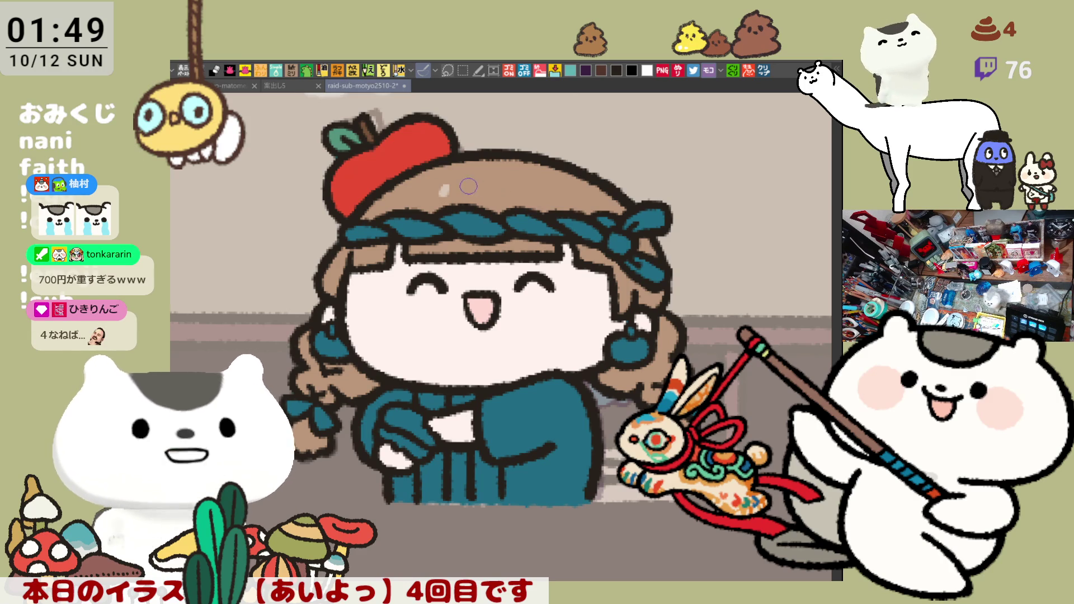
{"action": "key", "text": "ctrl+z"}
{"action": "left_click", "coordinate": [455, 191]}
{"action": "left_click", "coordinate": [479, 190]}
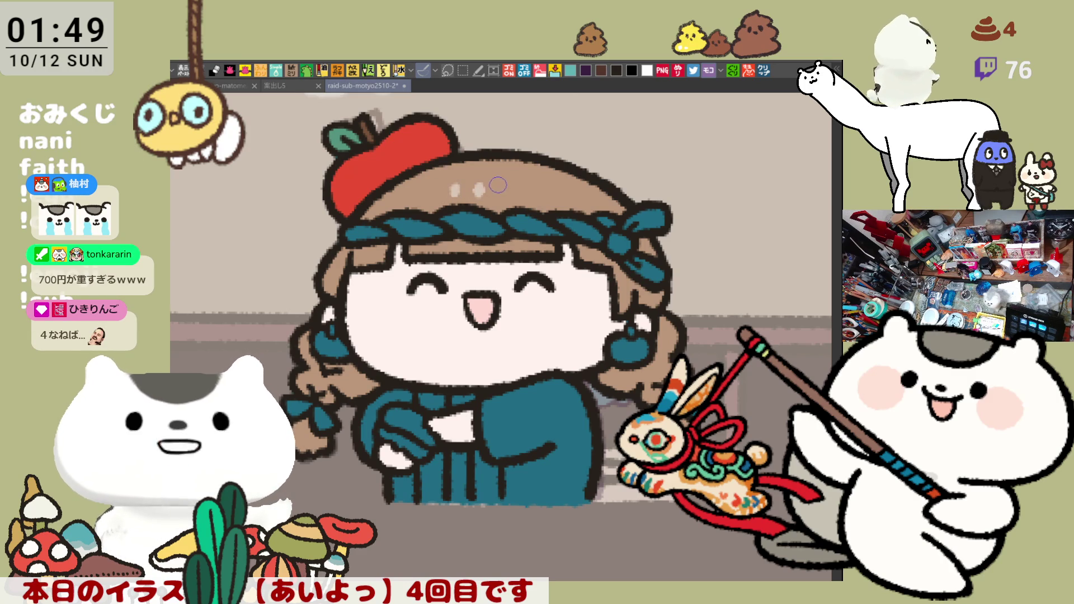
{"action": "left_click", "coordinate": [504, 184]}
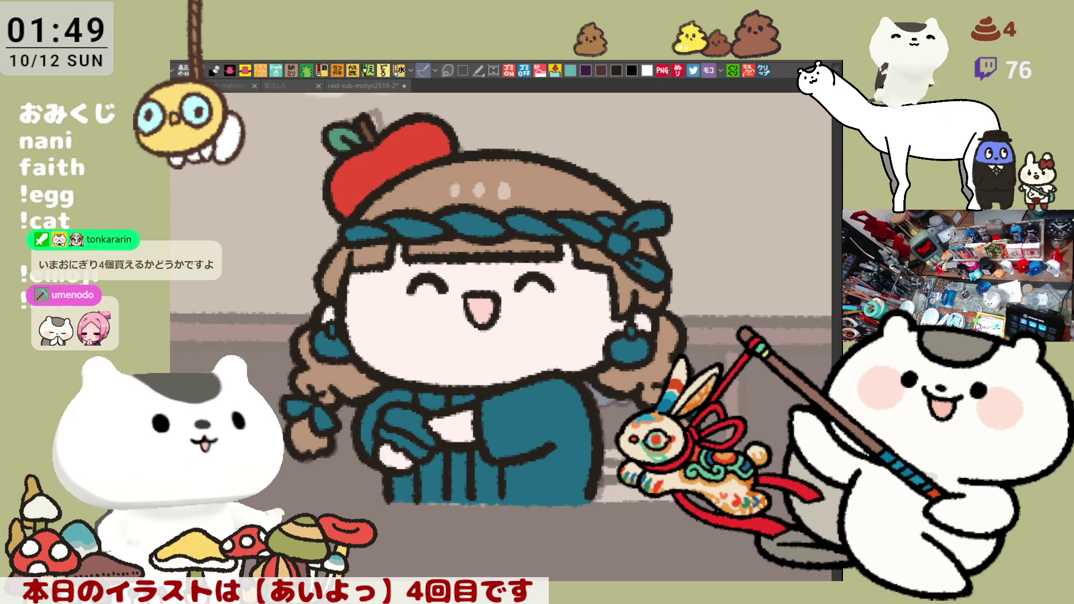
{"action": "left_click", "coordinate": [473, 367]}
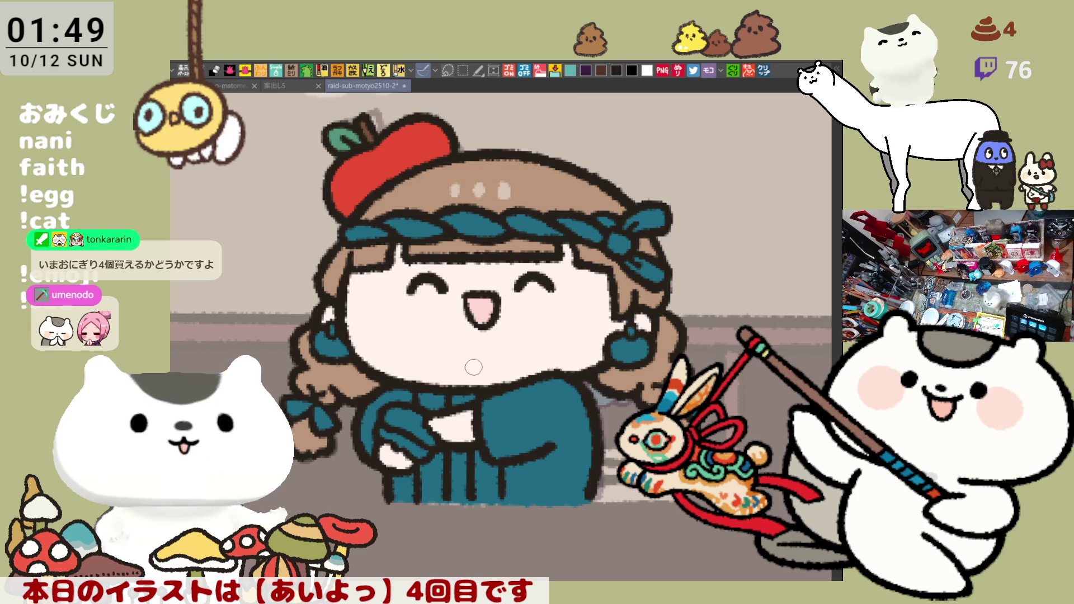
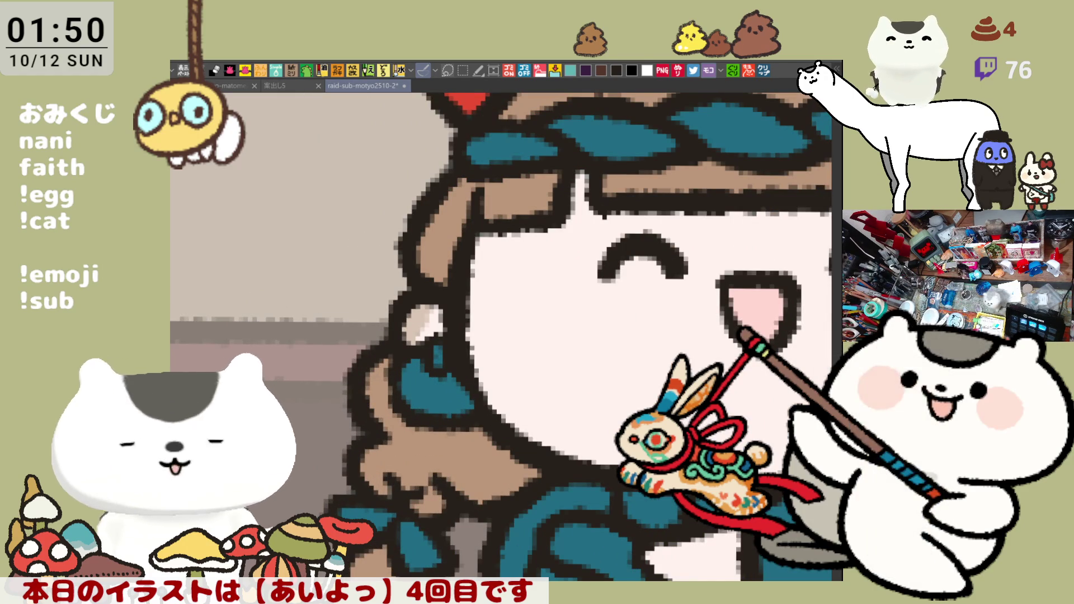
Step: Repaint the chef's earring in a darker tone and switch the view back to full colour
{"action": "left_click_drag", "start_coordinate": [430, 342], "coordinate": [415, 327]}
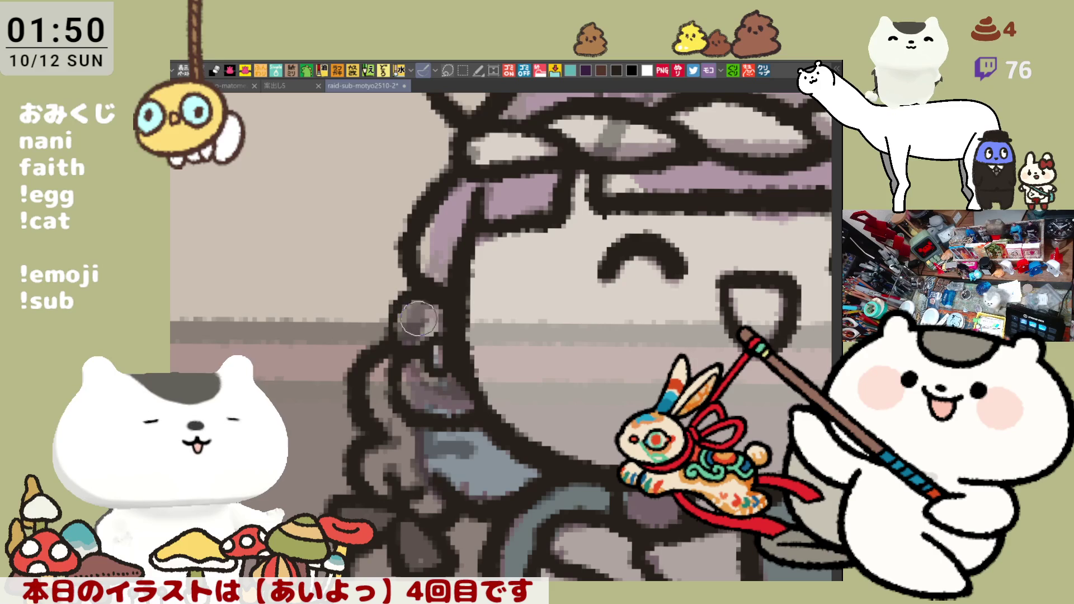
{"action": "mouse_move", "coordinate": [422, 285]}
{"action": "left_mouse_down"}
{"action": "mouse_move", "coordinate": [403, 313]}
{"action": "mouse_move", "coordinate": [411, 336]}
{"action": "mouse_move", "coordinate": [420, 295]}
{"action": "left_mouse_up"}
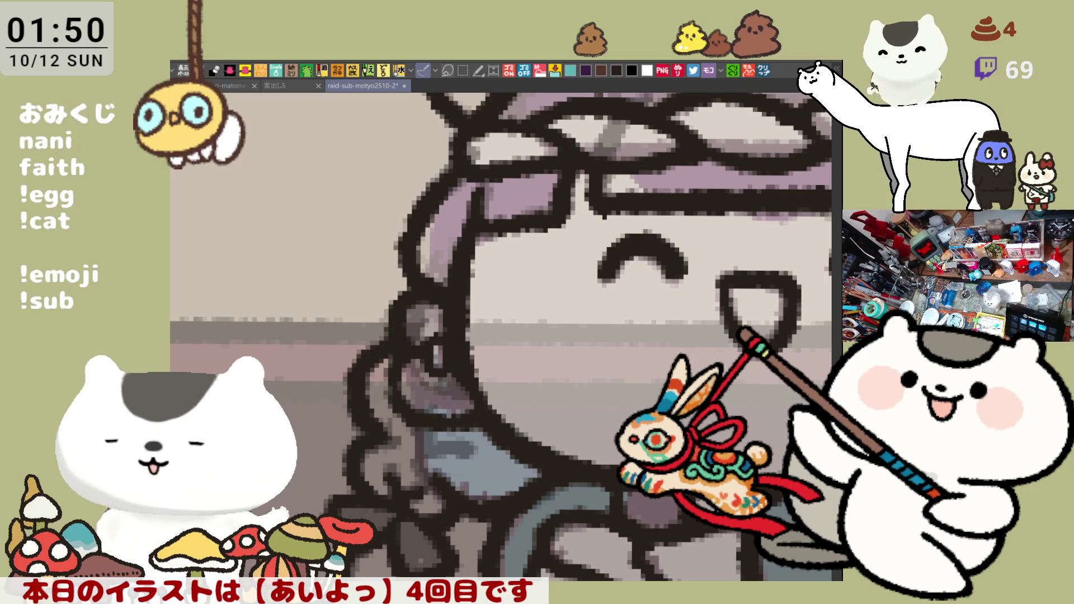
{"action": "key", "text": "F5"}
Step: Add dark marks to the small white hair ornament beside the ear
{"action": "left_click_drag", "start_coordinate": [706, 465], "coordinate": [580, 516]}
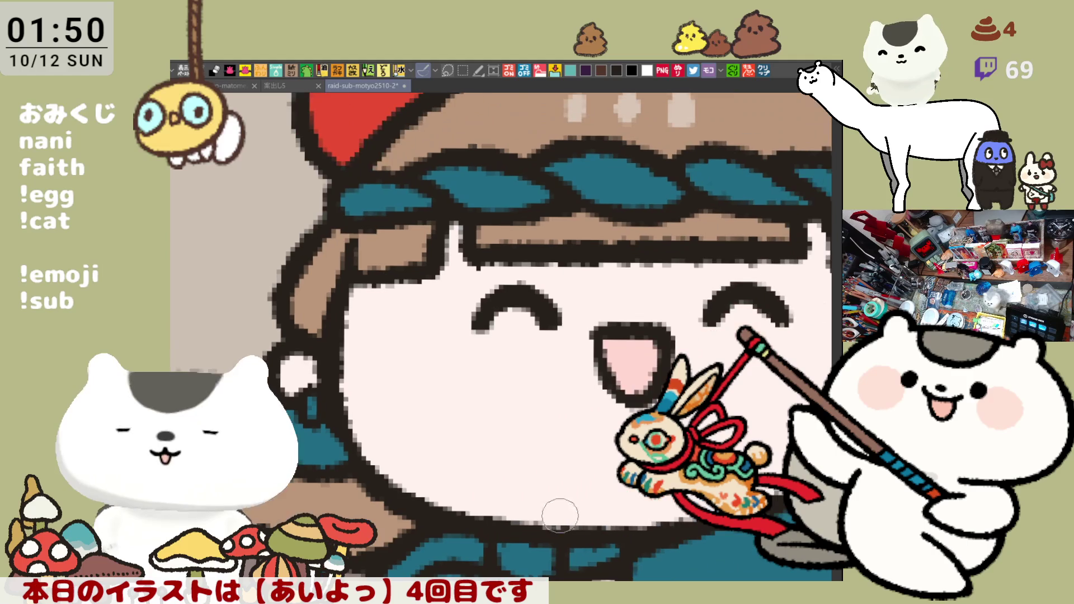
{"action": "scroll", "coordinate": [551, 510], "scroll_direction": "down", "scroll_amount": 1}
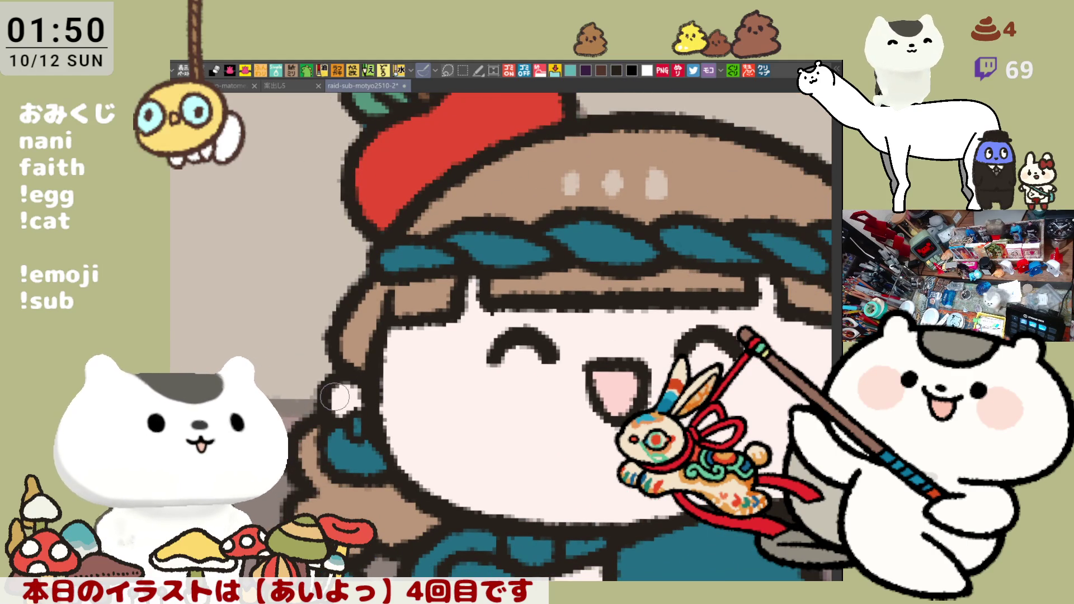
{"action": "left_click_drag", "start_coordinate": [329, 390], "coordinate": [335, 403]}
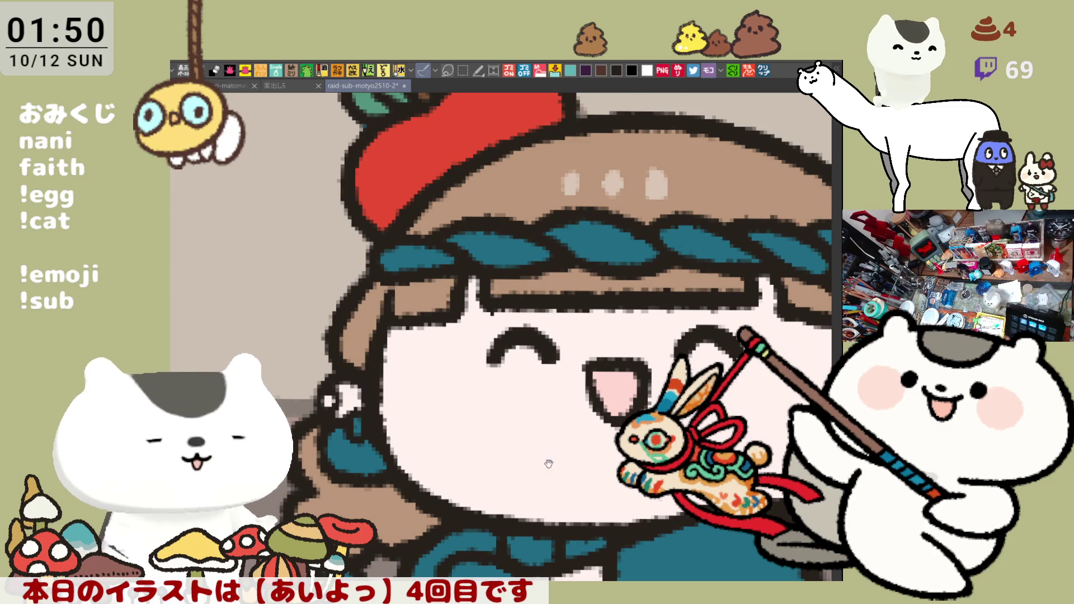
{"action": "scroll", "coordinate": [413, 406], "scroll_direction": "right", "scroll_amount": 4}
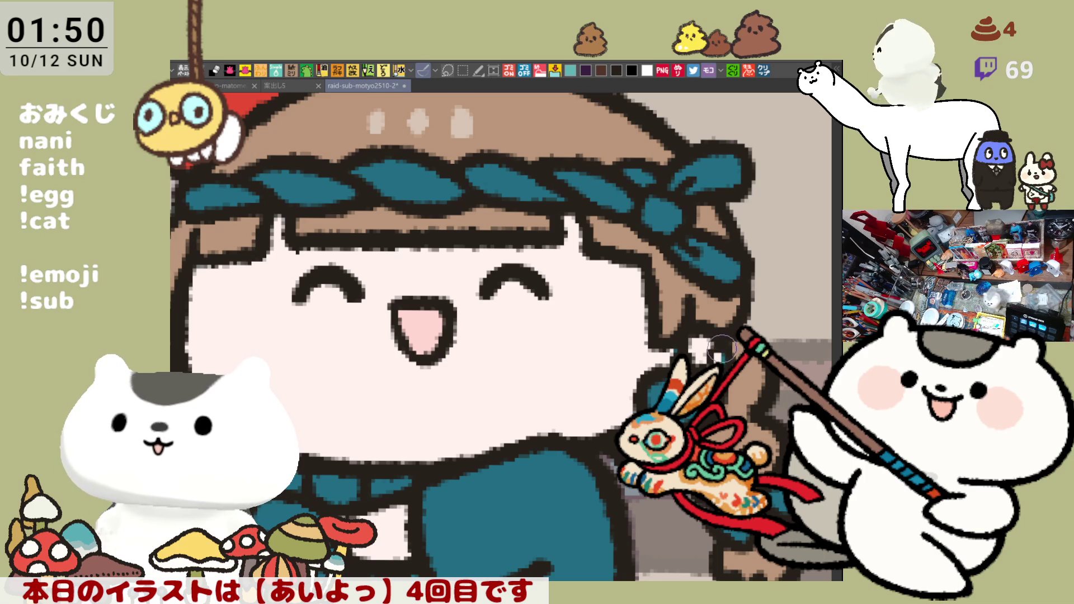
{"action": "scroll", "coordinate": [720, 356], "scroll_direction": "left", "scroll_amount": 3}
{"action": "scroll", "coordinate": [720, 356], "scroll_direction": "down", "scroll_amount": 1}
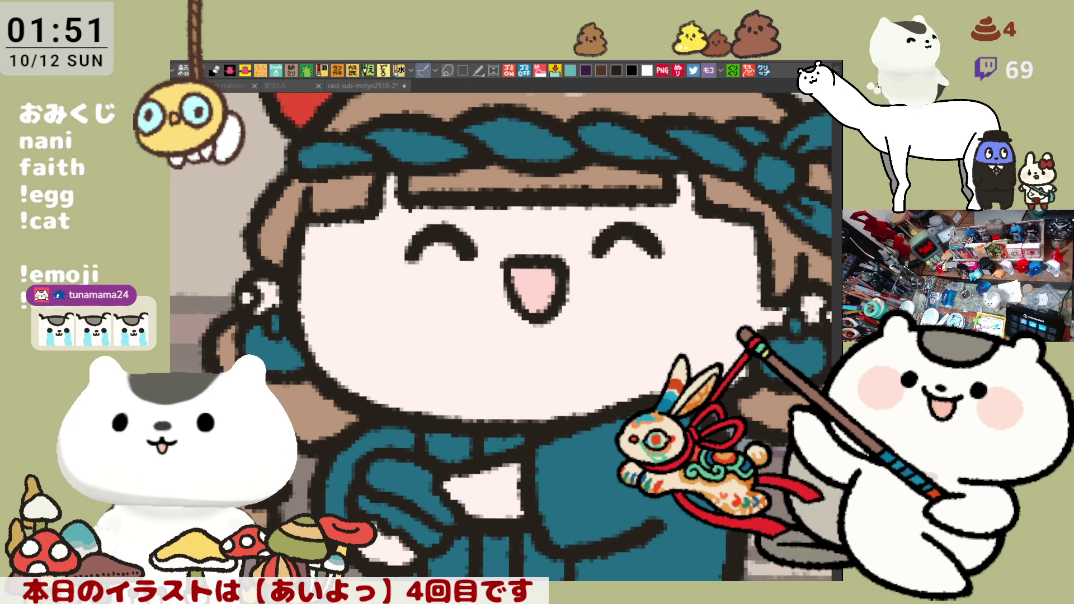
{"action": "left_click", "coordinate": [487, 331]}
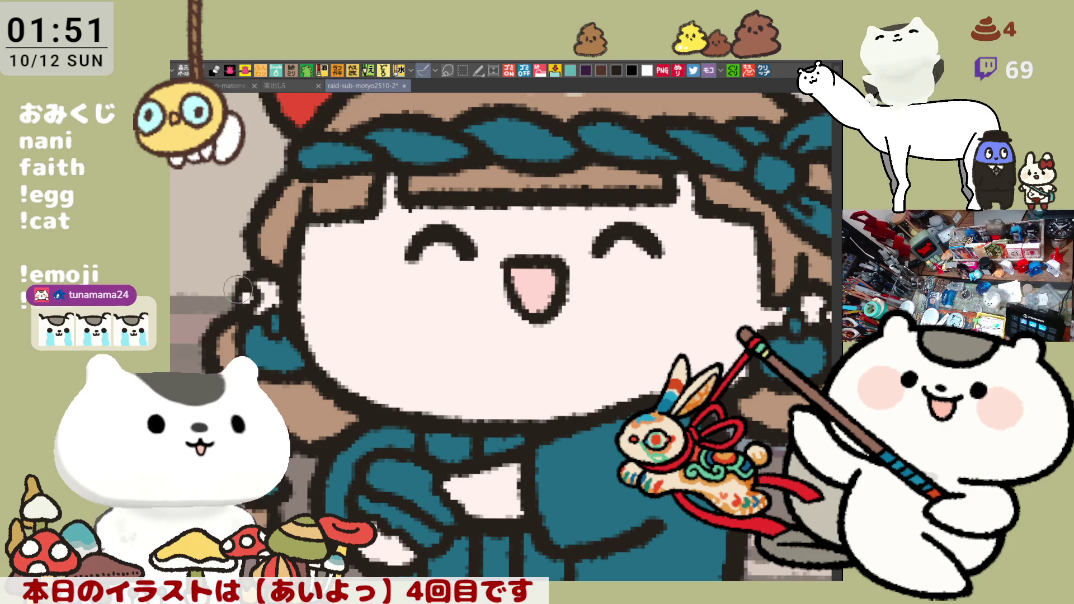
{"action": "left_click_drag", "start_coordinate": [666, 295], "coordinate": [532, 297]}
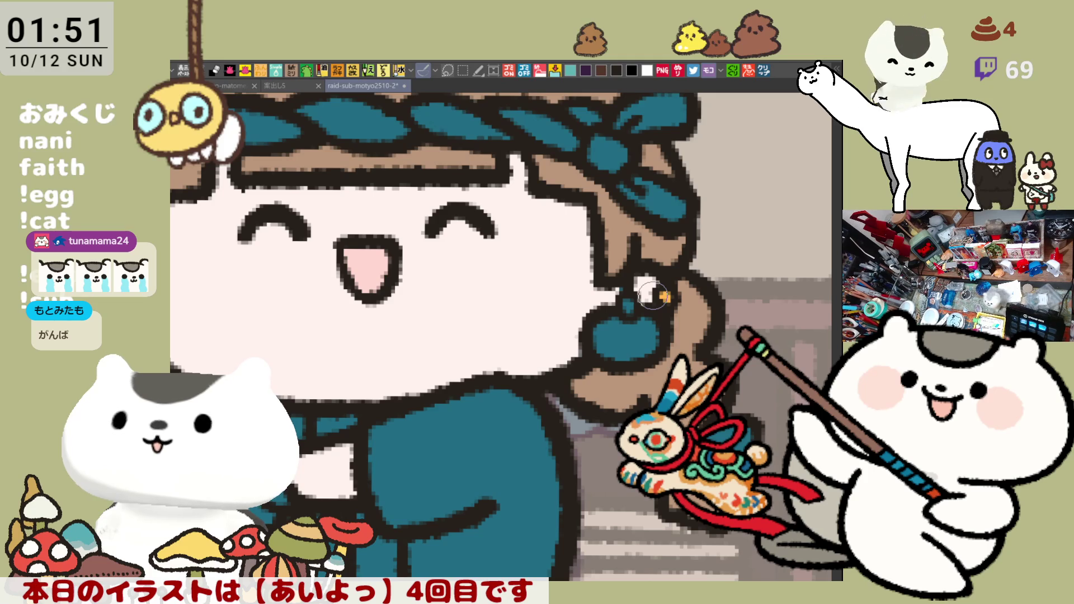
{"action": "left_click_drag", "start_coordinate": [440, 317], "coordinate": [643, 364]}
Step: Brush a pink blush circle on the left cheek, retrying the stroke
{"action": "mouse_move", "coordinate": [433, 266]}
{"action": "left_mouse_down"}
{"action": "mouse_move", "coordinate": [427, 338]}
{"action": "mouse_move", "coordinate": [434, 259]}
{"action": "left_mouse_up"}
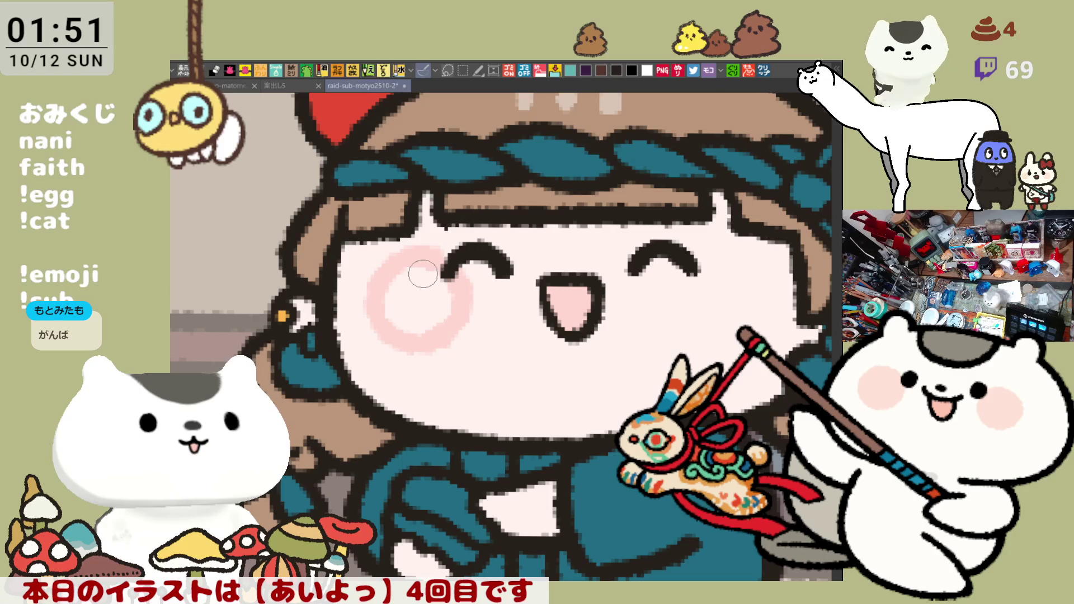
{"action": "key", "text": "ctrl+z"}
{"action": "mouse_move", "coordinate": [386, 247]}
{"action": "left_mouse_down"}
{"action": "mouse_move", "coordinate": [420, 324]}
{"action": "mouse_move", "coordinate": [419, 246]}
{"action": "mouse_move", "coordinate": [440, 249]}
{"action": "mouse_move", "coordinate": [379, 328]}
{"action": "mouse_move", "coordinate": [391, 249]}
{"action": "mouse_move", "coordinate": [438, 292]}
{"action": "mouse_move", "coordinate": [426, 313]}
{"action": "left_mouse_up"}
{"action": "key", "text": "ctrl+z"}
Step: Draw a pink blush ring on the right cheek and fill it solid pink
{"action": "left_click_drag", "start_coordinate": [675, 315], "coordinate": [504, 315]}
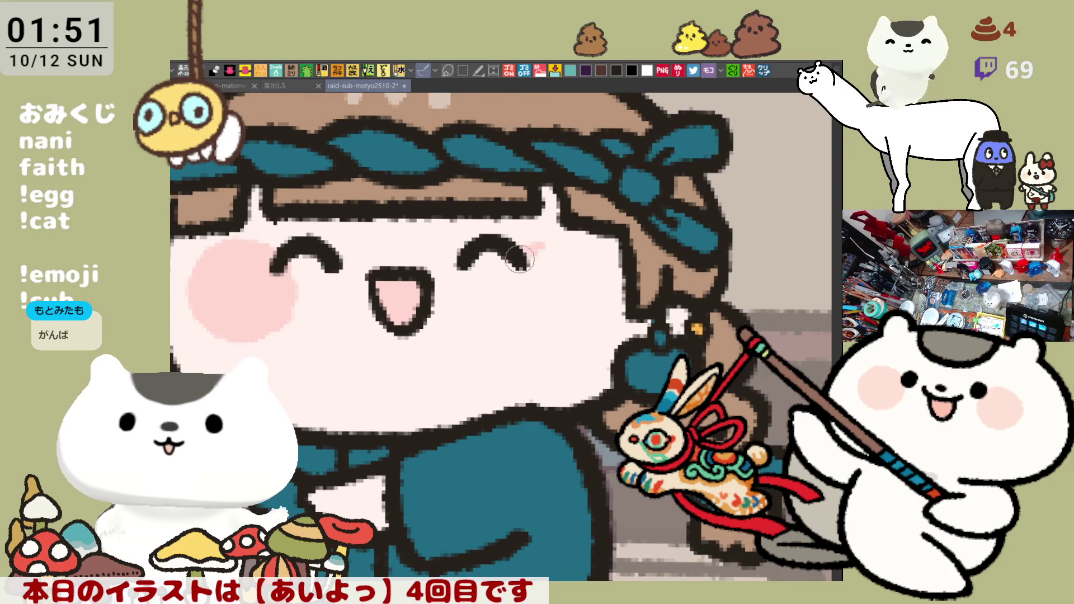
{"action": "left_click_drag", "start_coordinate": [532, 248], "coordinate": [607, 303]}
{"action": "left_click_drag", "start_coordinate": [535, 244], "coordinate": [592, 311]}
{"action": "key", "text": "ctrl+z"}
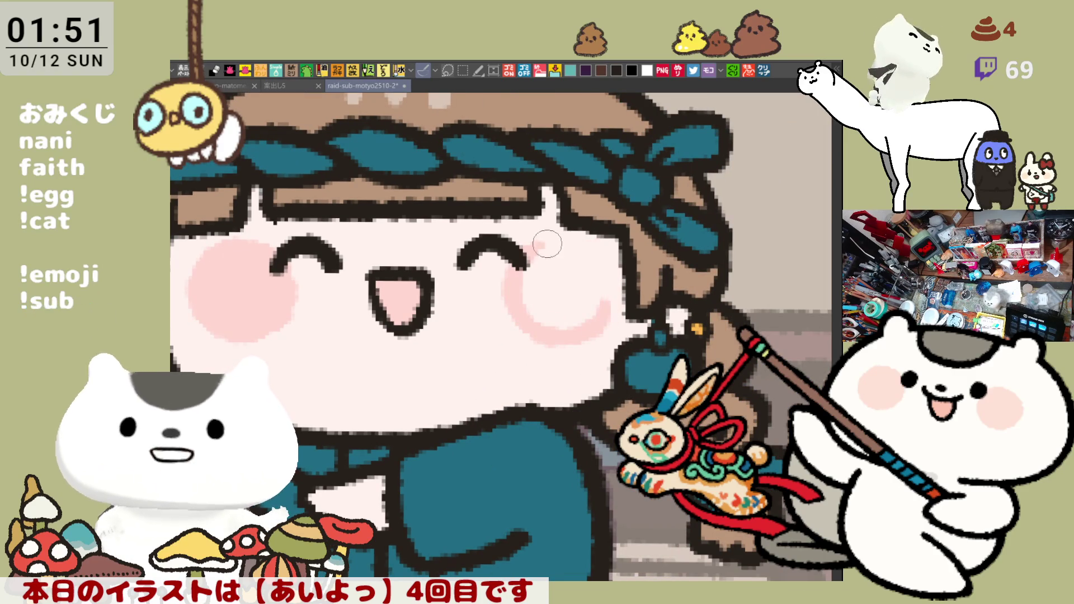
{"action": "key", "text": "ctrl+z"}
{"action": "left_click_drag", "start_coordinate": [539, 239], "coordinate": [569, 305]}
{"action": "left_click_drag", "start_coordinate": [536, 246], "coordinate": [569, 322]}
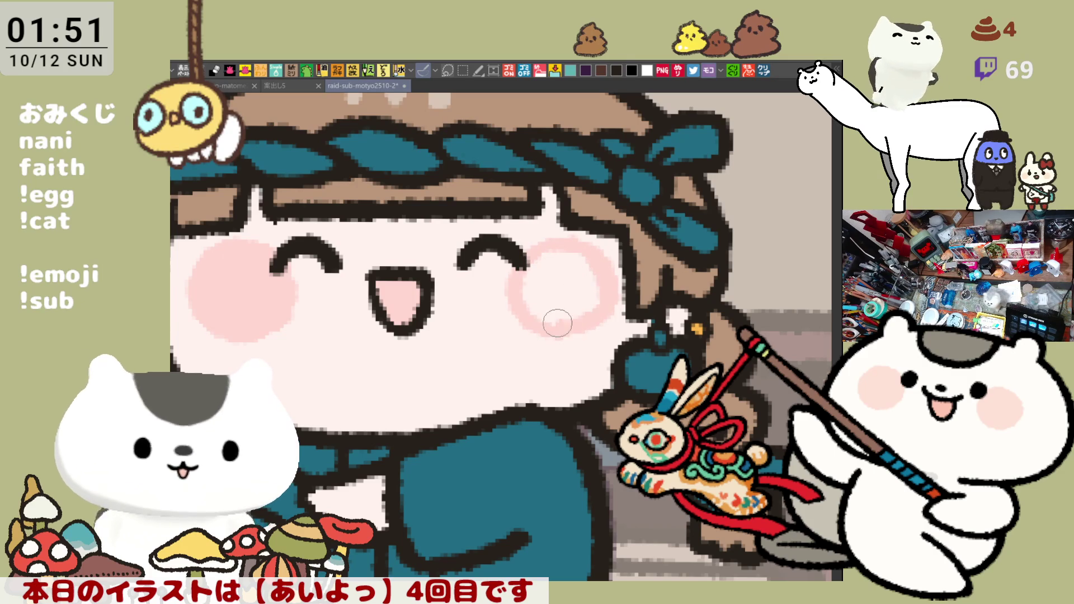
{"action": "left_click", "coordinate": [584, 281]}
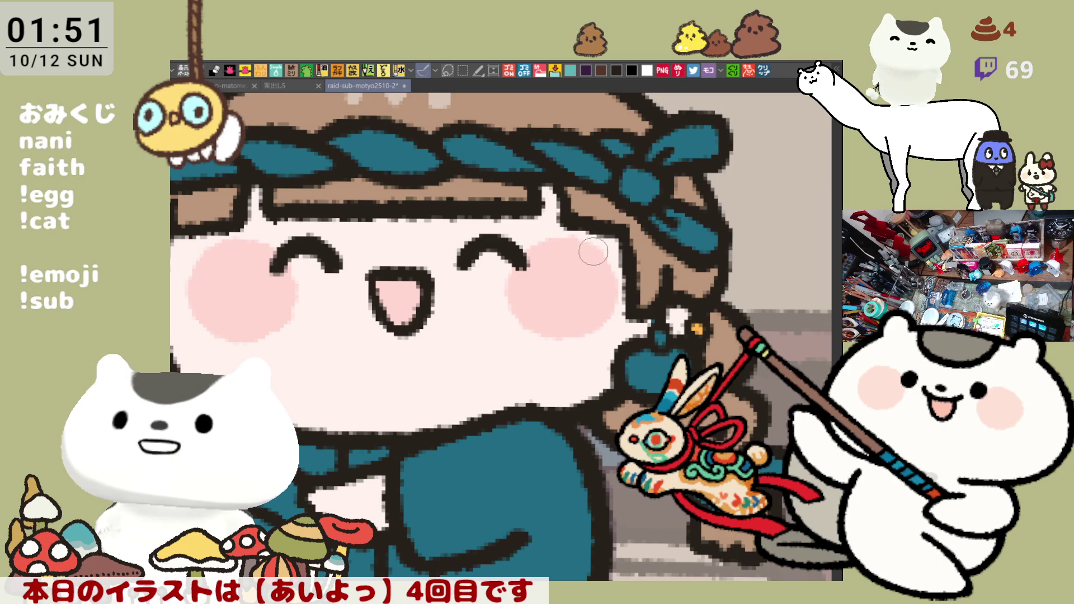
{"action": "scroll", "coordinate": [589, 266], "scroll_direction": "down", "scroll_amount": 2}
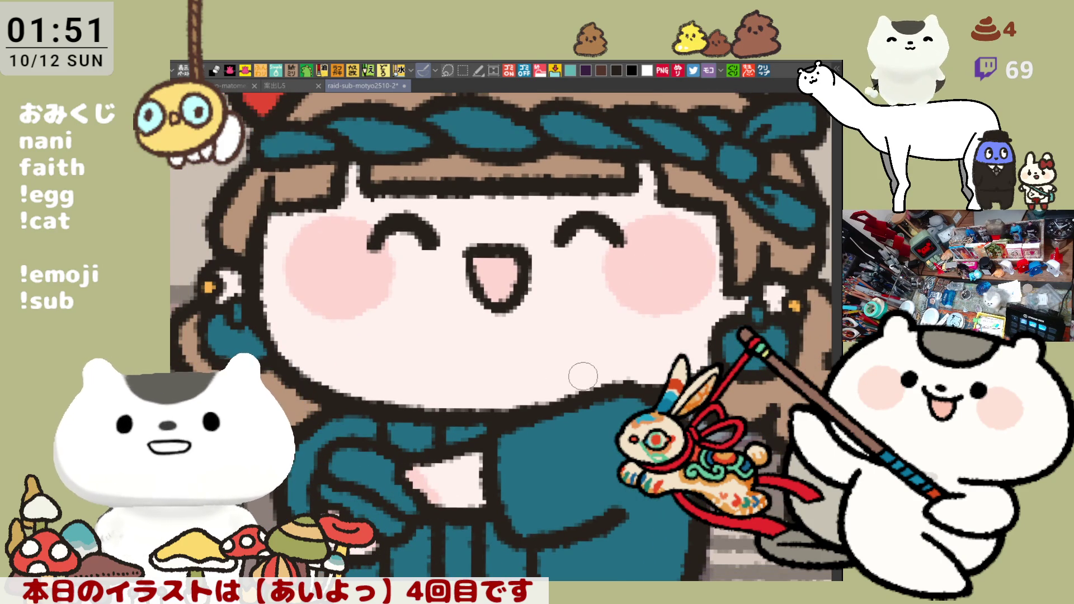
Step: Paint dark strokes along the bangs' outline under the headband, then zoom out to the whole picture
{"action": "mouse_move", "coordinate": [626, 254]}
{"action": "left_mouse_down"}
{"action": "mouse_move", "coordinate": [595, 343]}
{"action": "mouse_move", "coordinate": [693, 328]}
{"action": "left_mouse_up"}
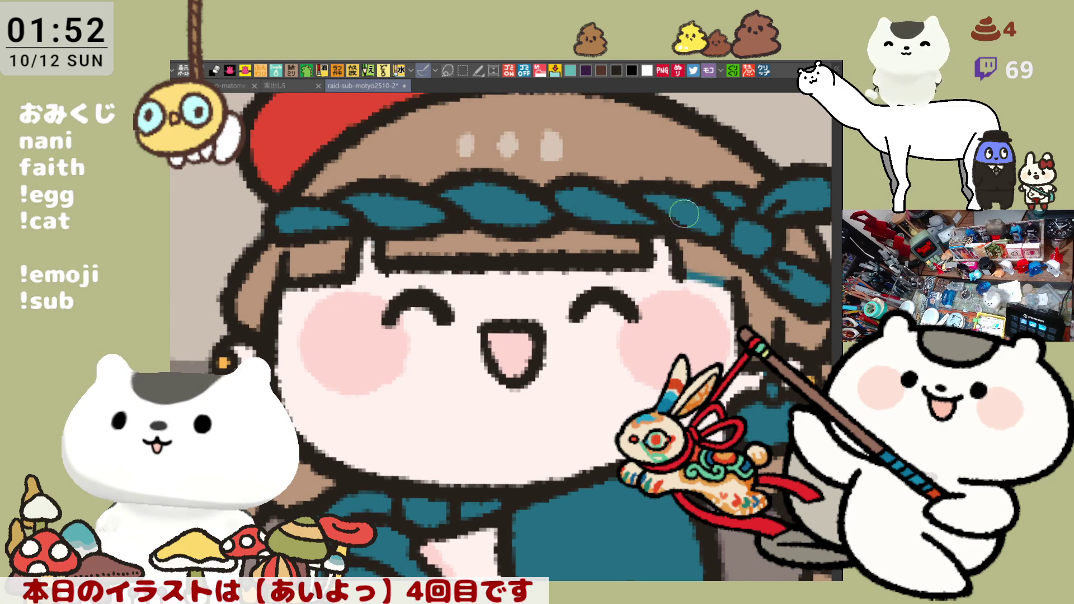
{"action": "left_click_drag", "start_coordinate": [689, 276], "coordinate": [743, 307]}
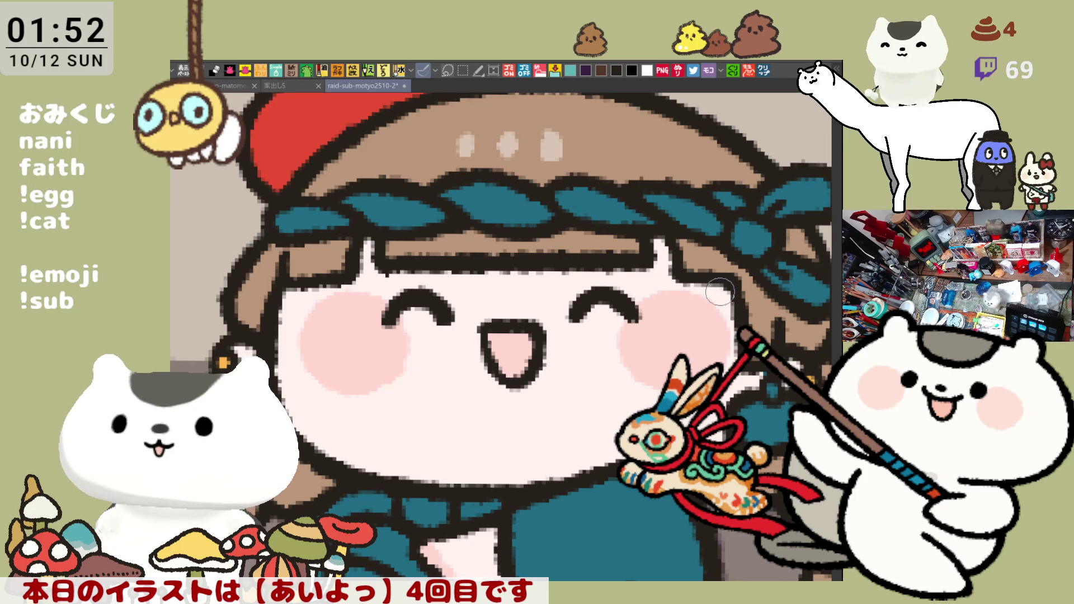
{"action": "left_click_drag", "start_coordinate": [692, 346], "coordinate": [681, 338]}
{"action": "scroll", "coordinate": [594, 330], "scroll_direction": "down", "scroll_amount": 3}
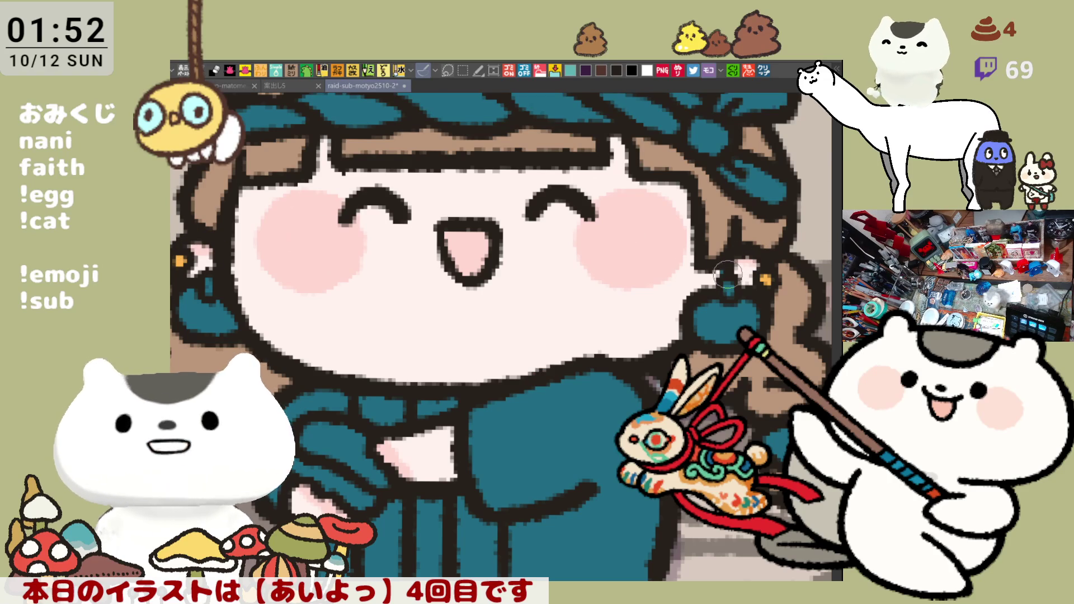
{"action": "left_click_drag", "start_coordinate": [669, 246], "coordinate": [719, 321]}
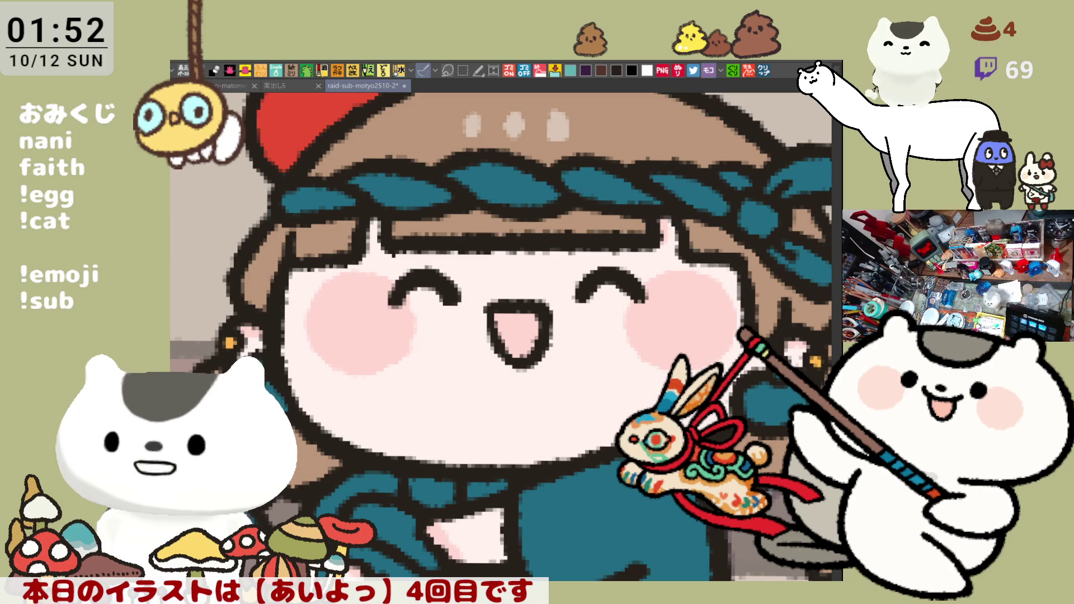
{"action": "left_click_drag", "start_coordinate": [353, 261], "coordinate": [358, 246]}
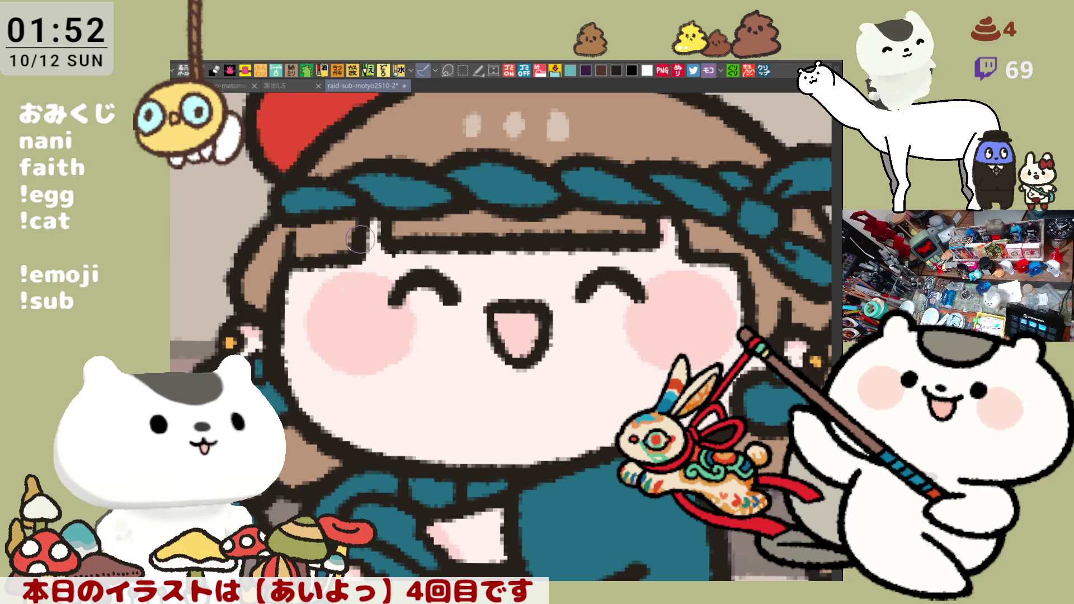
{"action": "left_click_drag", "start_coordinate": [424, 230], "coordinate": [452, 238]}
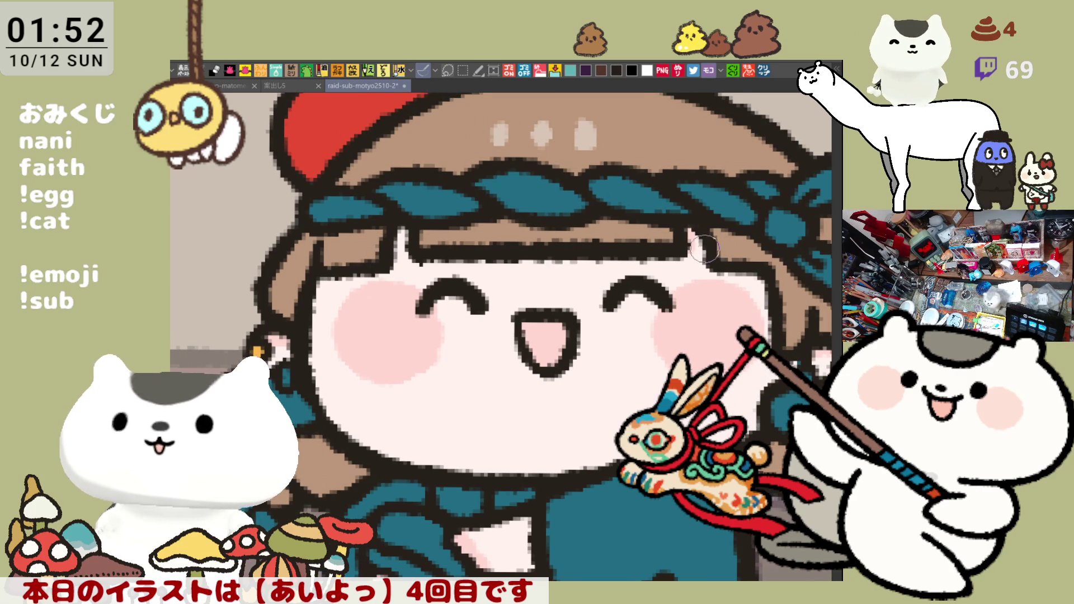
{"action": "scroll", "coordinate": [710, 252], "scroll_direction": "down", "scroll_amount": 3}
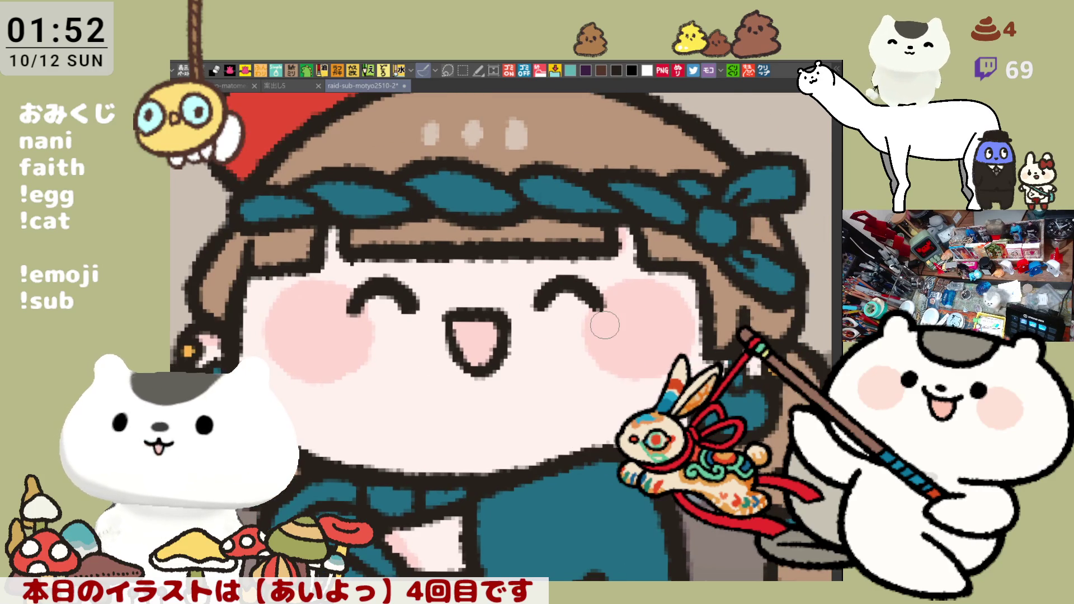
{"action": "scroll", "coordinate": [604, 325], "scroll_direction": "down", "scroll_amount": 2}
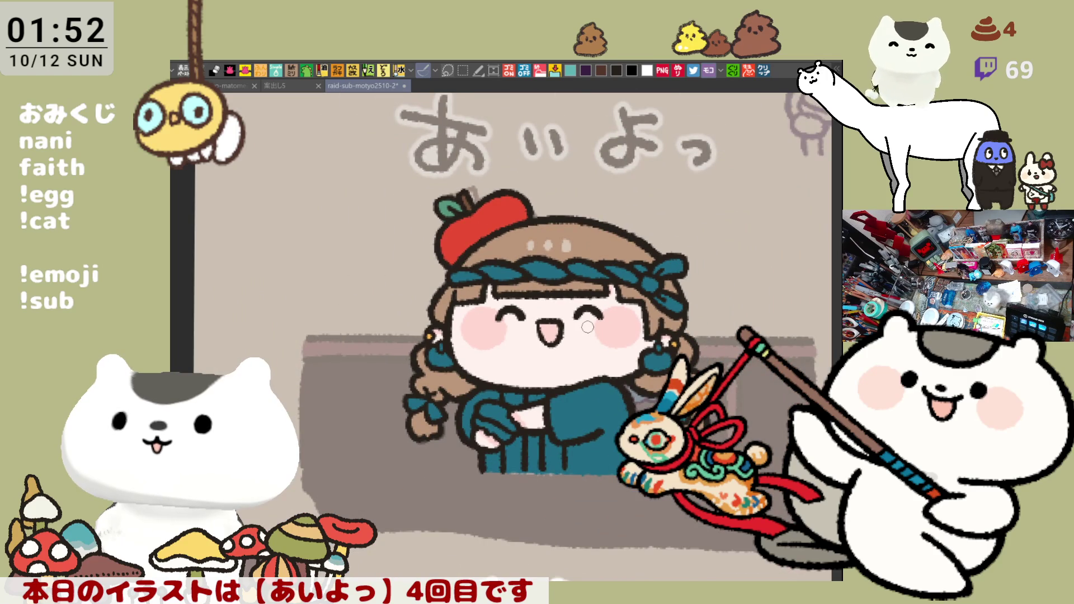
Step: Paint a small light highlight on the red apple and remove a stray ornament mark
{"action": "scroll", "coordinate": [628, 335], "scroll_direction": "down", "scroll_amount": 2}
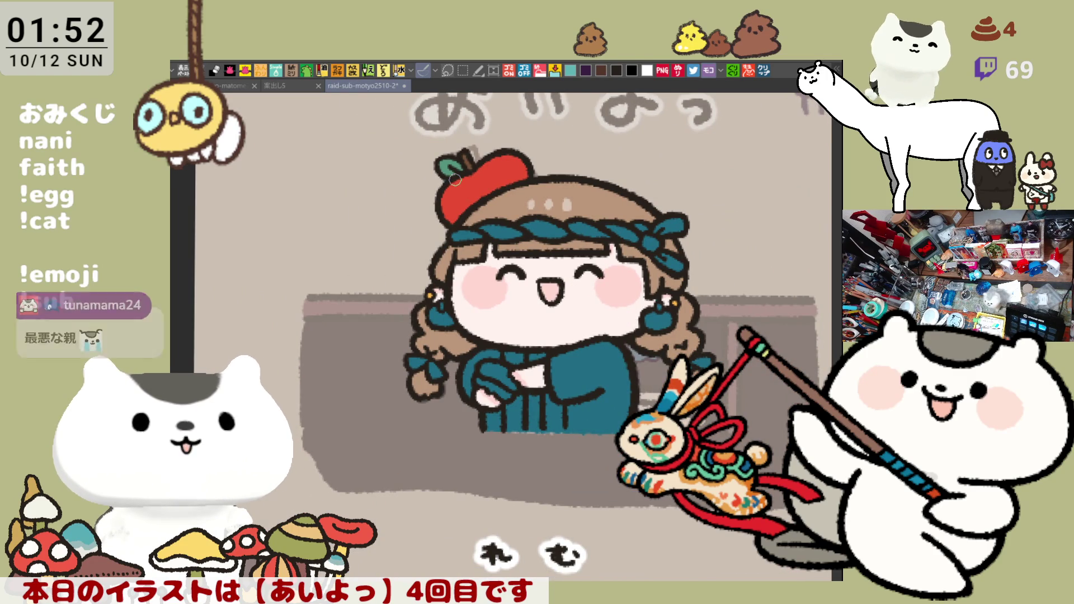
{"action": "scroll", "coordinate": [456, 189], "scroll_direction": "up", "scroll_amount": 3}
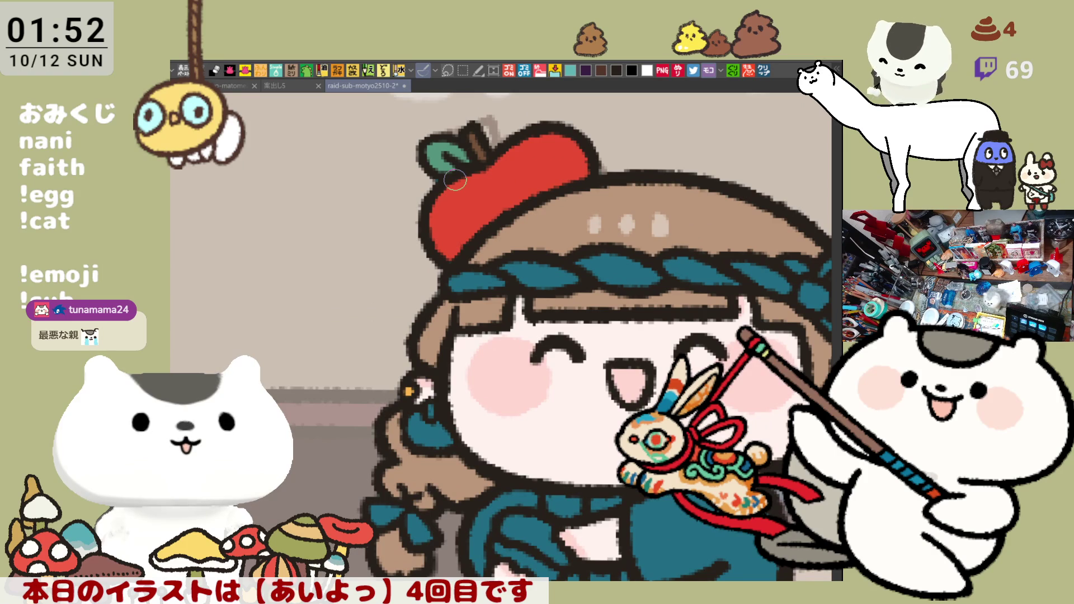
{"action": "scroll", "coordinate": [456, 179], "scroll_direction": "up", "scroll_amount": 1}
{"action": "left_click_drag", "start_coordinate": [514, 179], "coordinate": [516, 181]}
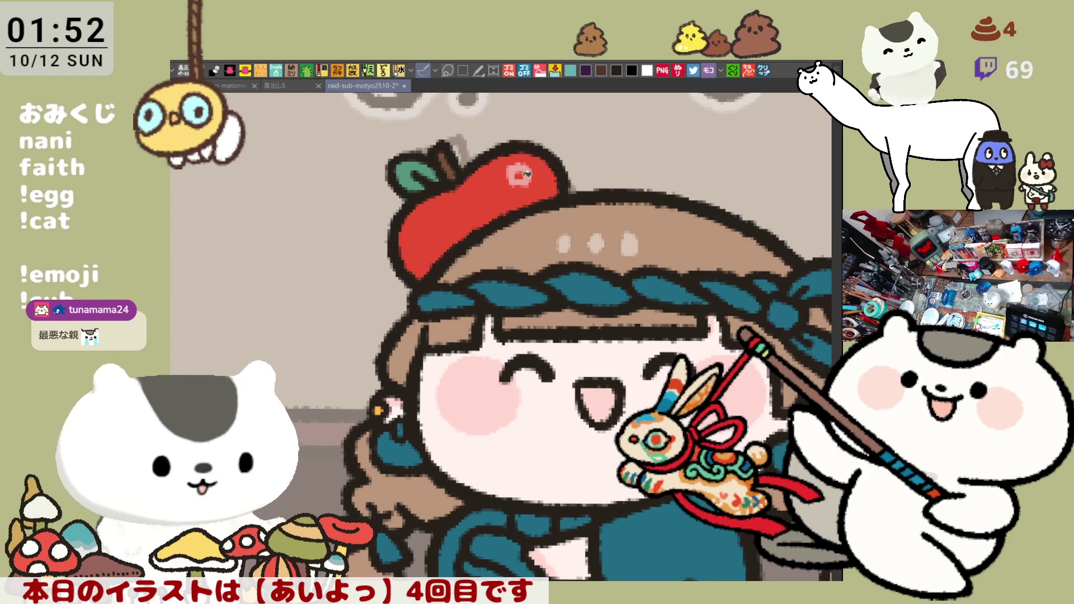
{"action": "left_click_drag", "start_coordinate": [526, 174], "coordinate": [442, 107]}
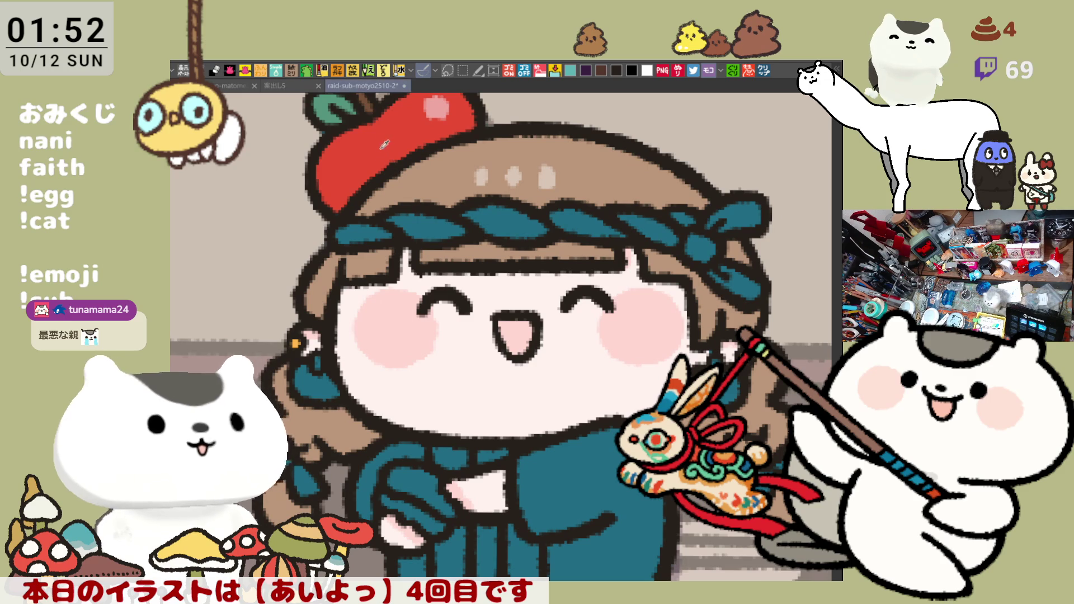
{"action": "key", "text": "ctrl+z"}
{"action": "key", "text": "ctrl+y"}
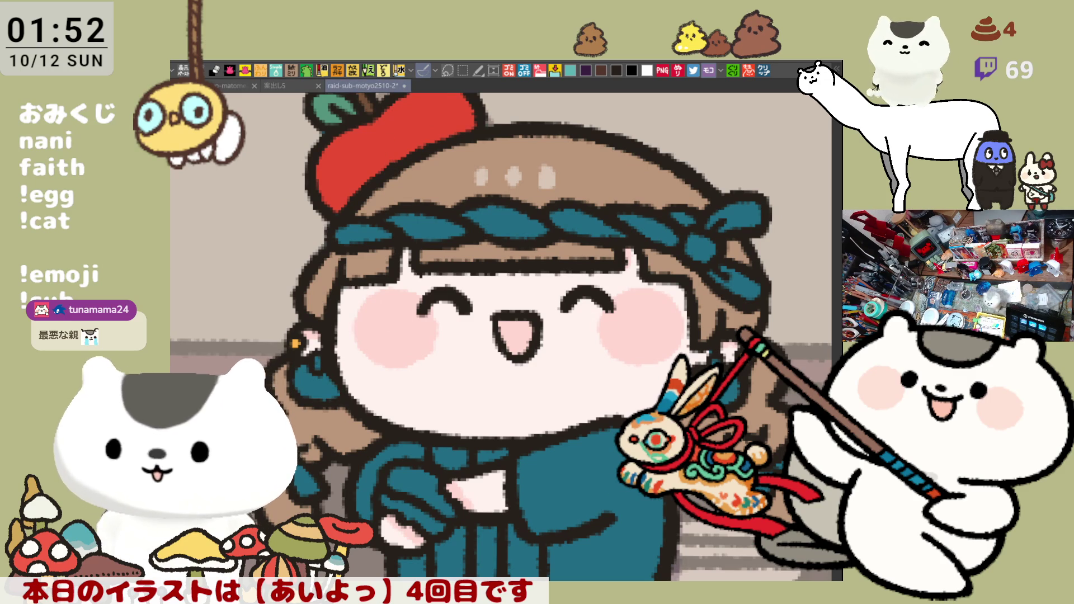
Step: Dab another light highlight onto the apple on the chef's head
{"action": "left_click_drag", "start_coordinate": [432, 92], "coordinate": [446, 131]}
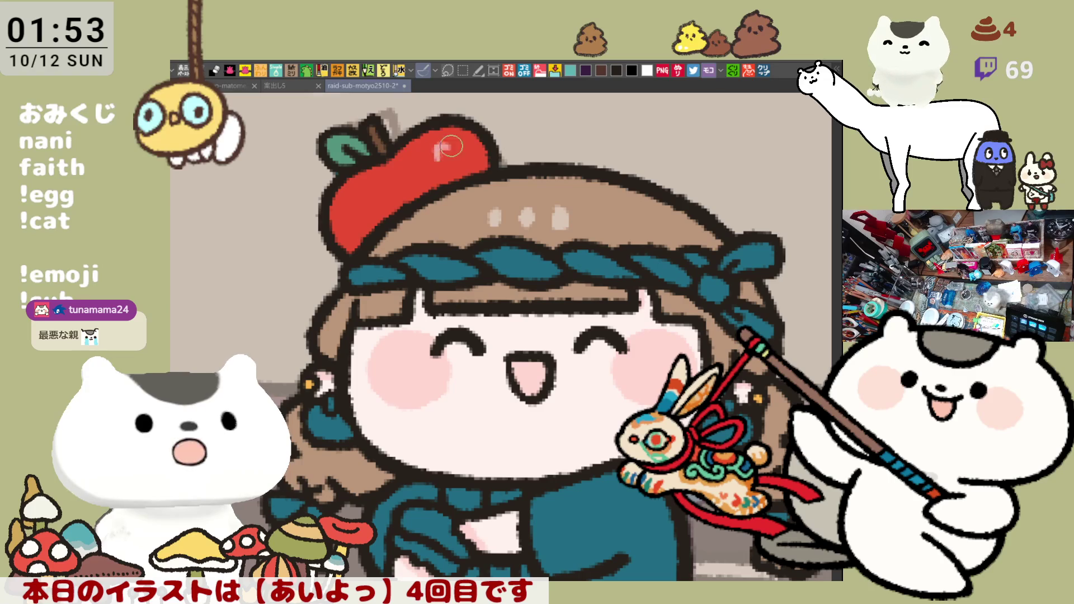
{"action": "left_click", "coordinate": [445, 157]}
{"action": "left_click_drag", "start_coordinate": [440, 332], "coordinate": [421, 299]}
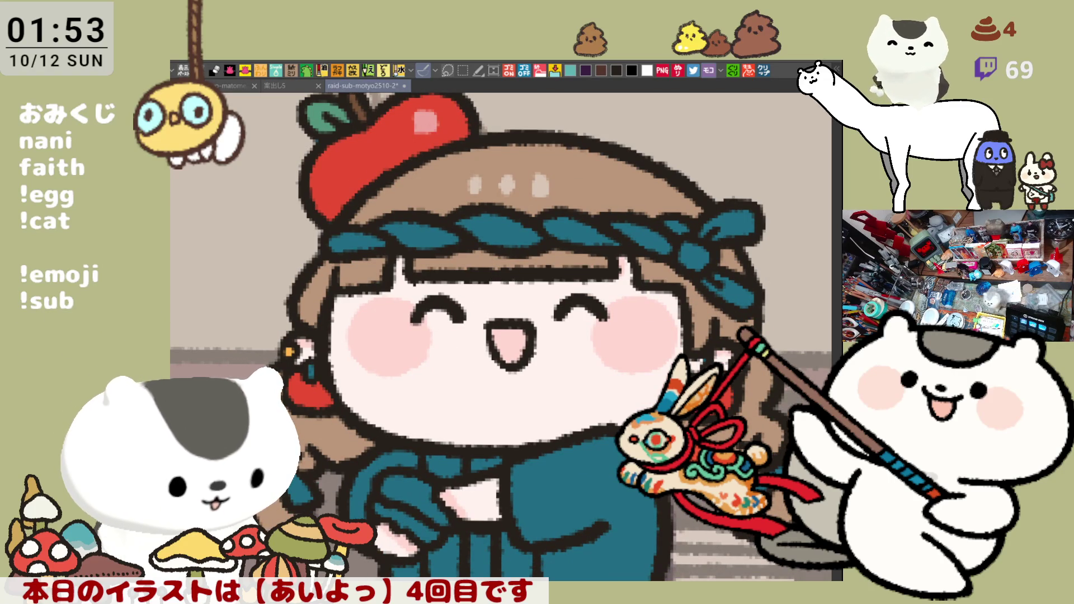
{"action": "left_click_drag", "start_coordinate": [401, 265], "coordinate": [445, 303]}
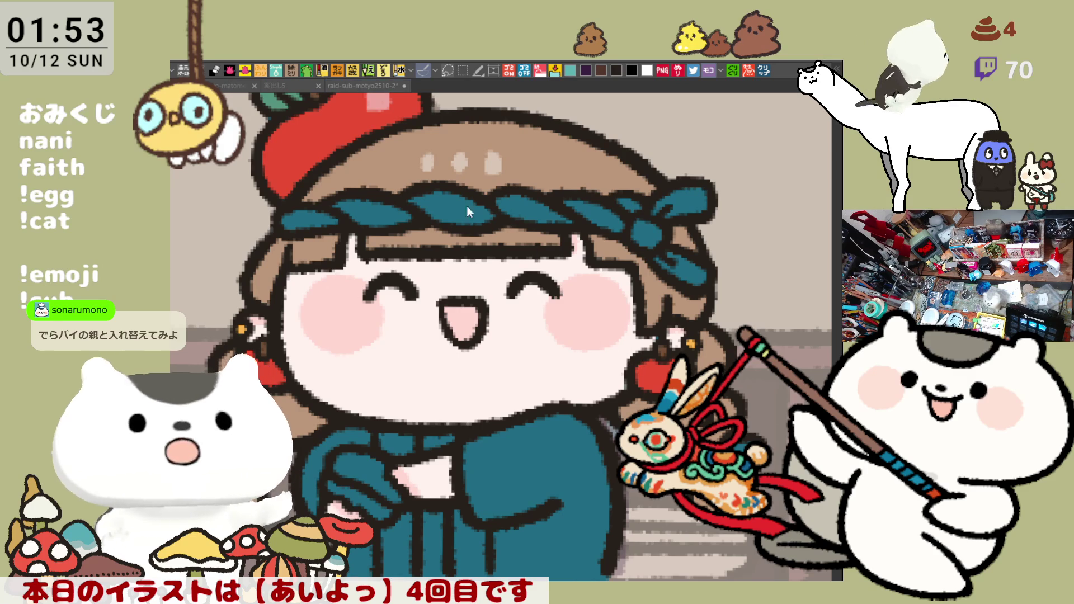
{"action": "left_click_drag", "start_coordinate": [267, 90], "coordinate": [289, 117]}
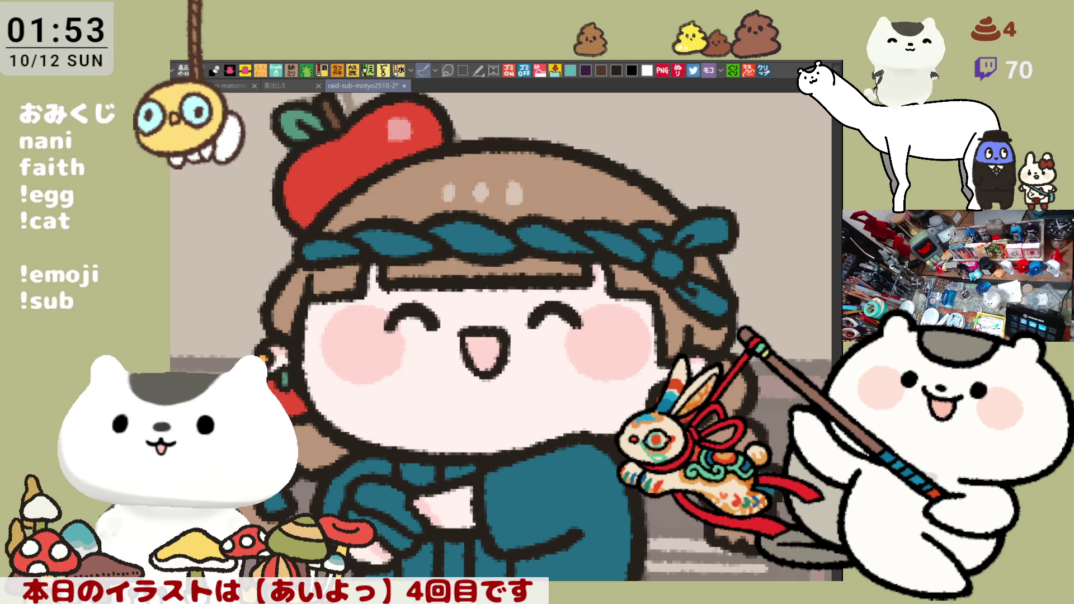
{"action": "left_click_drag", "start_coordinate": [503, 336], "coordinate": [455, 275]}
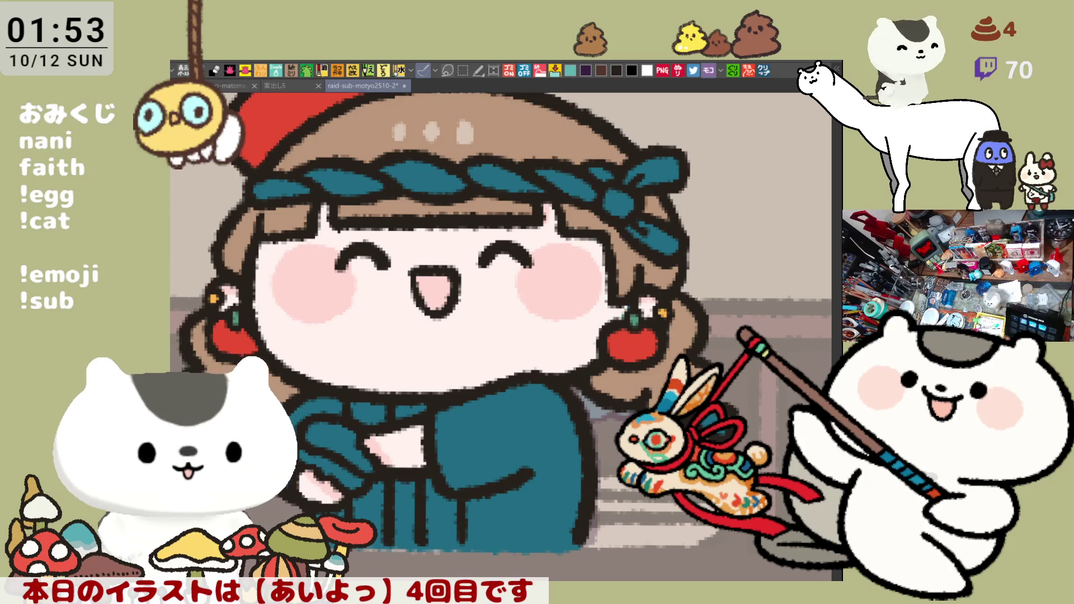
Step: Paint the headband's right ribbon end white
{"action": "left_click_drag", "start_coordinate": [501, 330], "coordinate": [555, 356]}
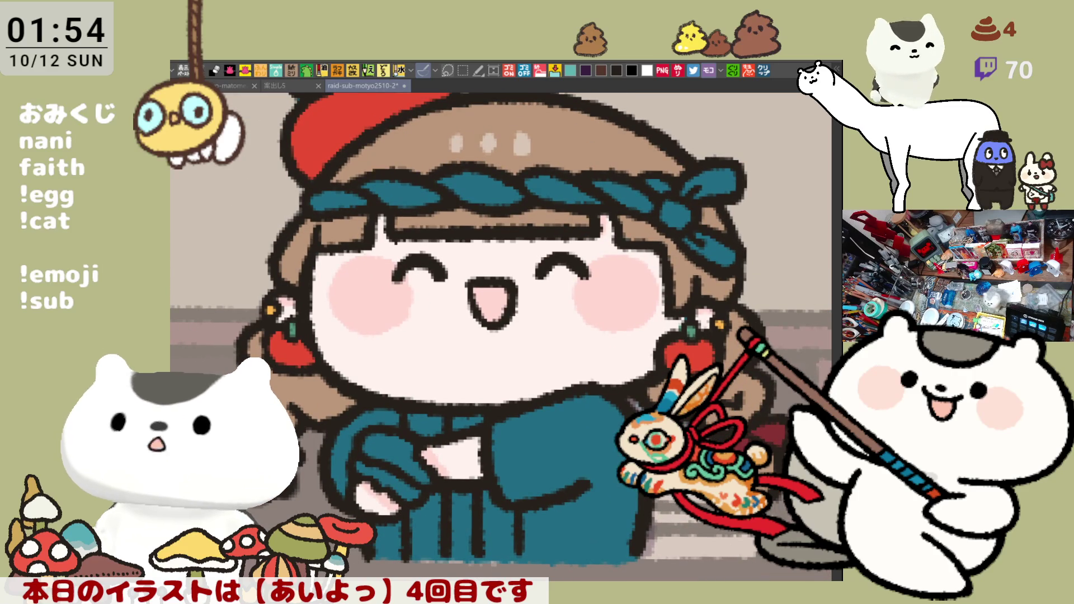
{"action": "left_click", "coordinate": [697, 207]}
{"action": "left_click", "coordinate": [710, 181]}
{"action": "left_click", "coordinate": [674, 216]}
{"action": "left_click", "coordinate": [722, 255]}
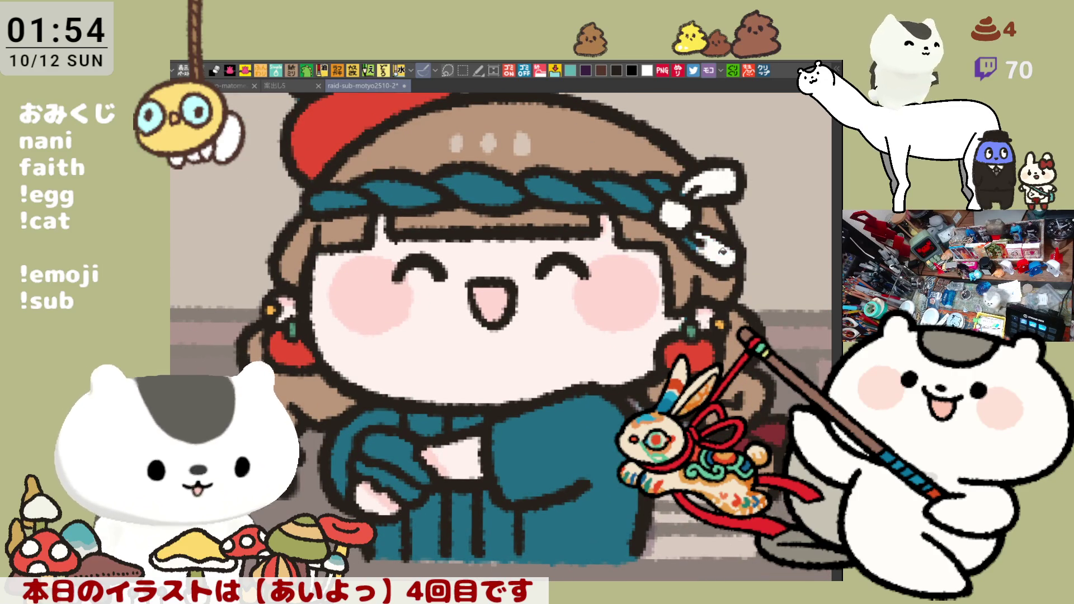
{"action": "left_click", "coordinate": [687, 241]}
{"action": "left_click", "coordinate": [691, 247]}
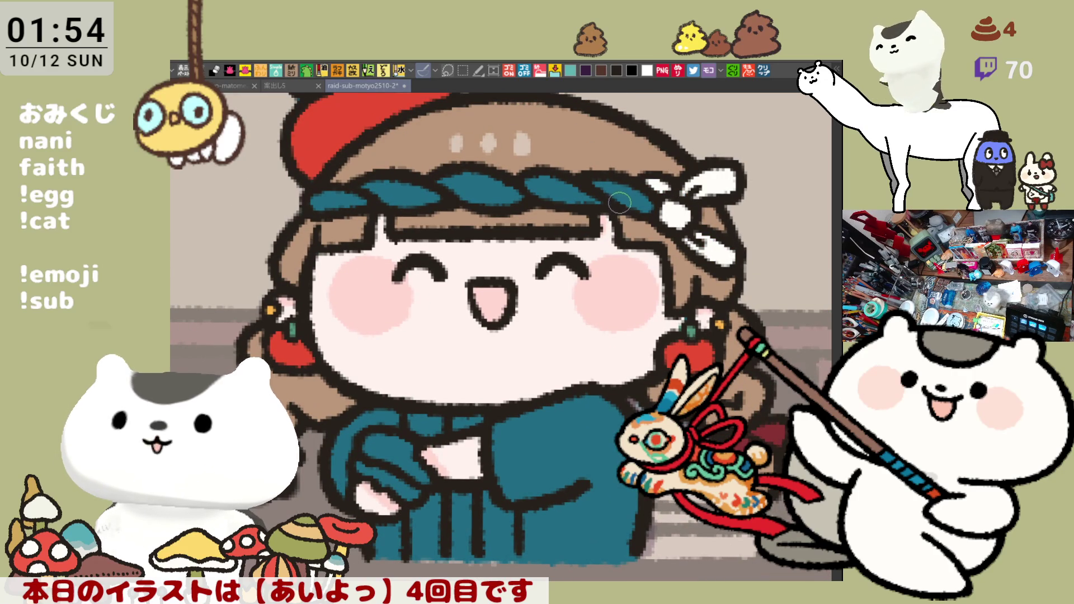
Step: Paint over the teal twisted headband in white
{"action": "mouse_move", "coordinate": [621, 190]}
{"action": "left_mouse_down"}
{"action": "mouse_move", "coordinate": [537, 193]}
{"action": "mouse_move", "coordinate": [578, 198]}
{"action": "mouse_move", "coordinate": [605, 195]}
{"action": "mouse_move", "coordinate": [434, 185]}
{"action": "mouse_move", "coordinate": [335, 198]}
{"action": "left_mouse_up"}
{"action": "scroll", "coordinate": [581, 247], "scroll_direction": "down", "scroll_amount": 2}
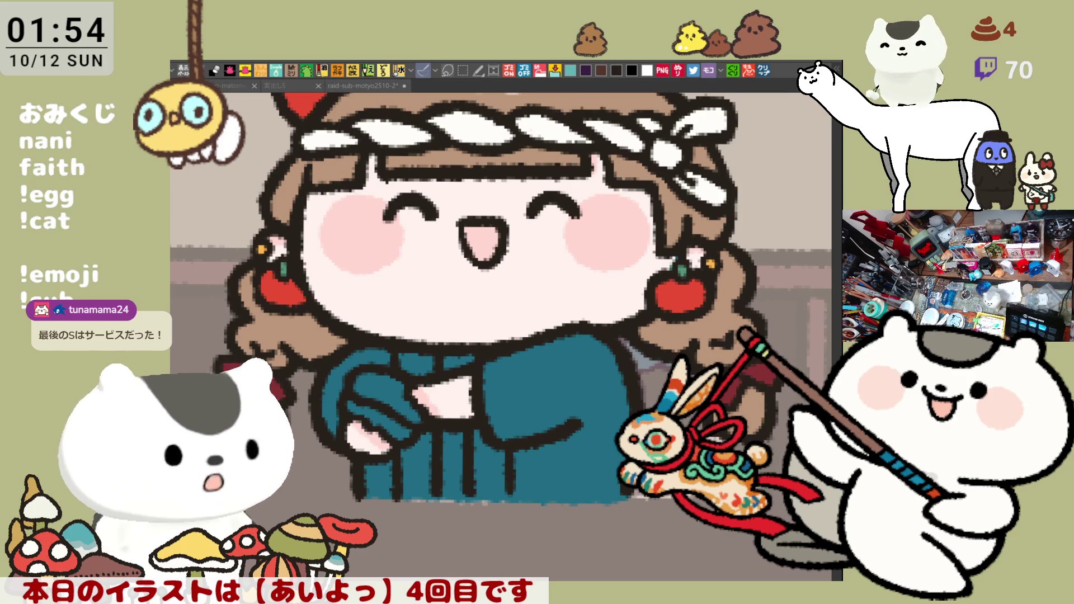
{"action": "left_click", "coordinate": [462, 478]}
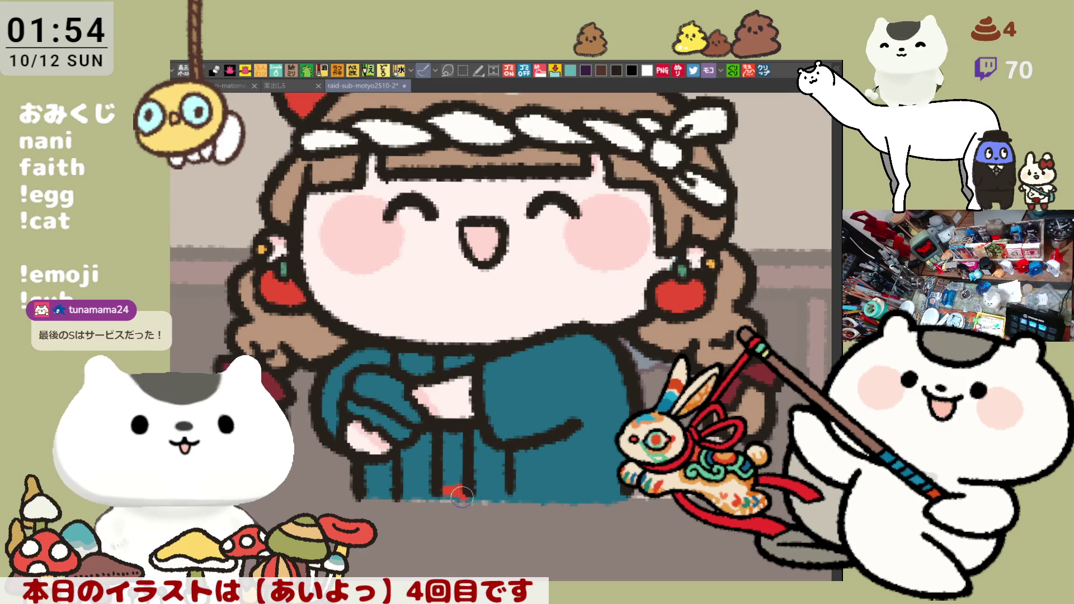
Step: Paint a red centre stripe, a dark hem and dark inner panels on the kimono
{"action": "mouse_move", "coordinate": [440, 494]}
{"action": "left_mouse_down"}
{"action": "mouse_move", "coordinate": [461, 484]}
{"action": "mouse_move", "coordinate": [453, 434]}
{"action": "left_mouse_up"}
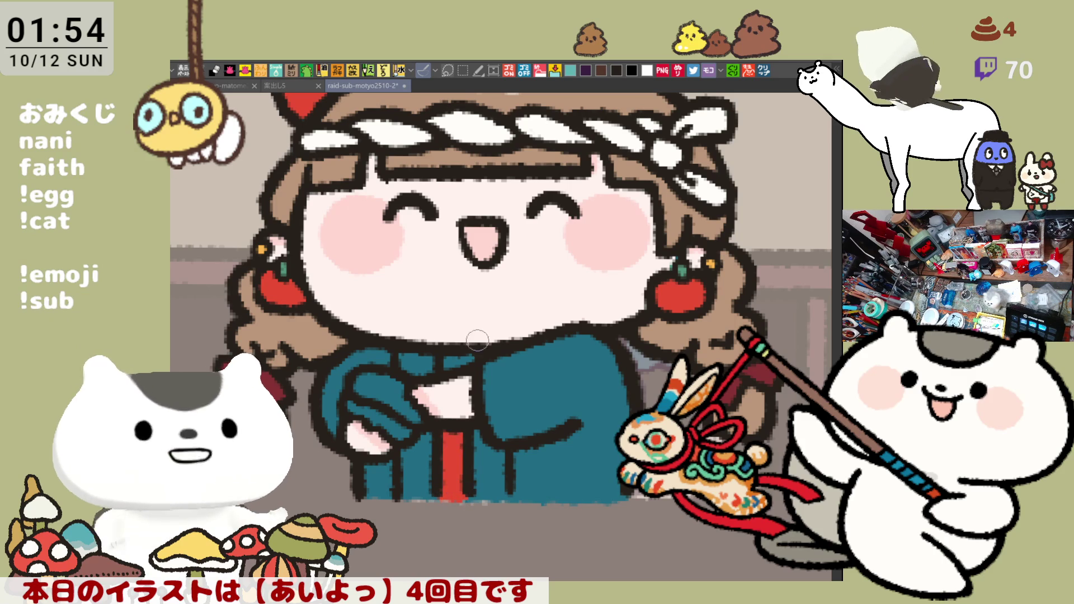
{"action": "left_click_drag", "start_coordinate": [463, 358], "coordinate": [450, 365]}
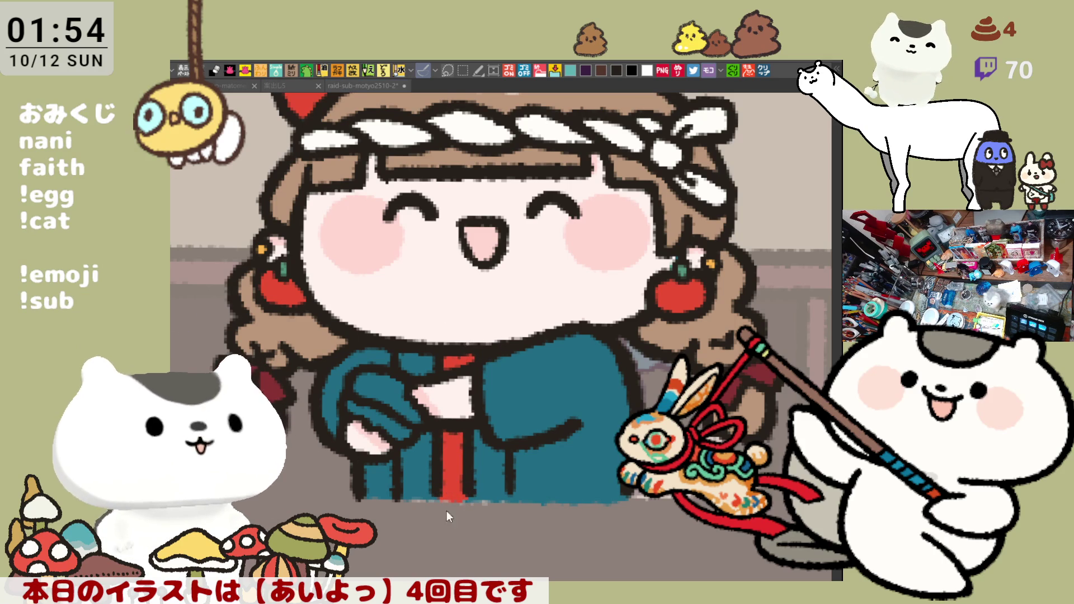
{"action": "left_click_drag", "start_coordinate": [450, 496], "coordinate": [457, 486]}
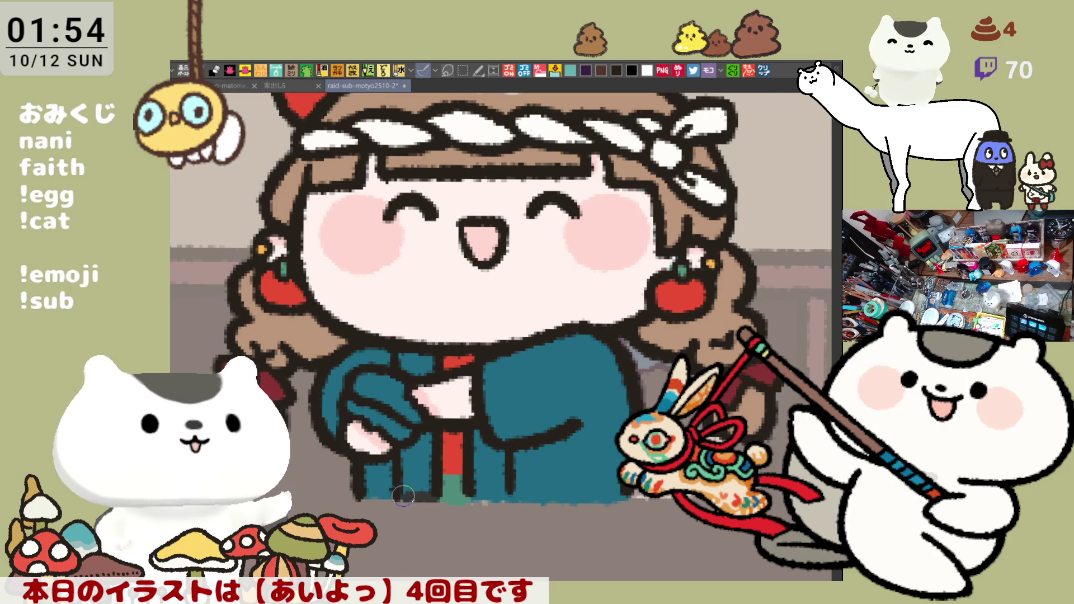
{"action": "mouse_move", "coordinate": [468, 487]}
{"action": "left_mouse_down"}
{"action": "mouse_move", "coordinate": [470, 498]}
{"action": "mouse_move", "coordinate": [505, 499]}
{"action": "left_mouse_up"}
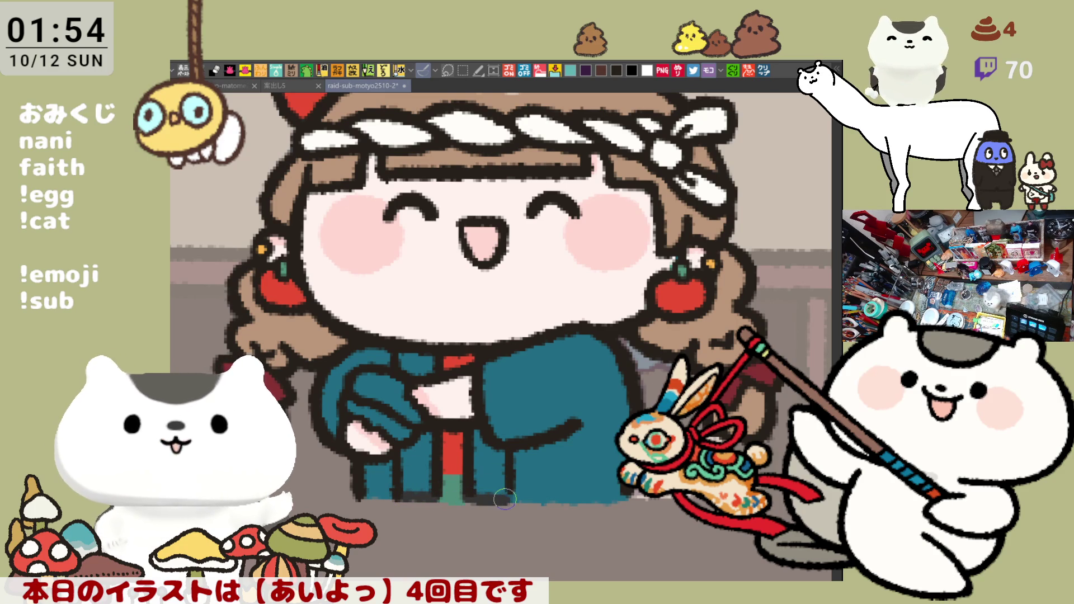
{"action": "left_click_drag", "start_coordinate": [491, 433], "coordinate": [490, 493]}
{"action": "left_click_drag", "start_coordinate": [417, 490], "coordinate": [422, 426]}
{"action": "left_click_drag", "start_coordinate": [414, 361], "coordinate": [427, 372]}
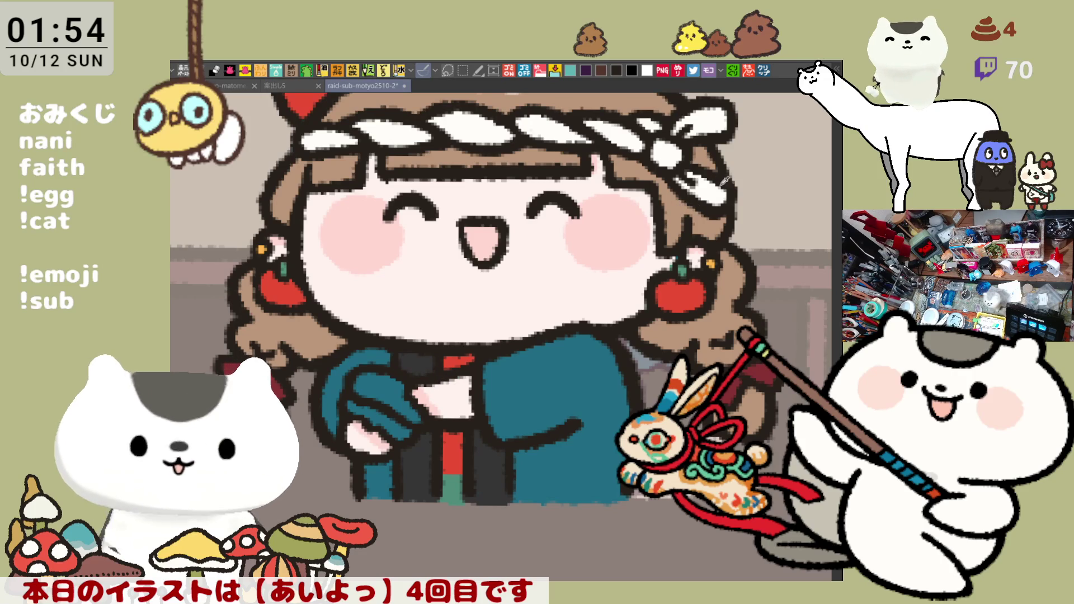
Step: Paint a yellow item over the chef's hands
{"action": "left_click_drag", "start_coordinate": [372, 403], "coordinate": [420, 394]}
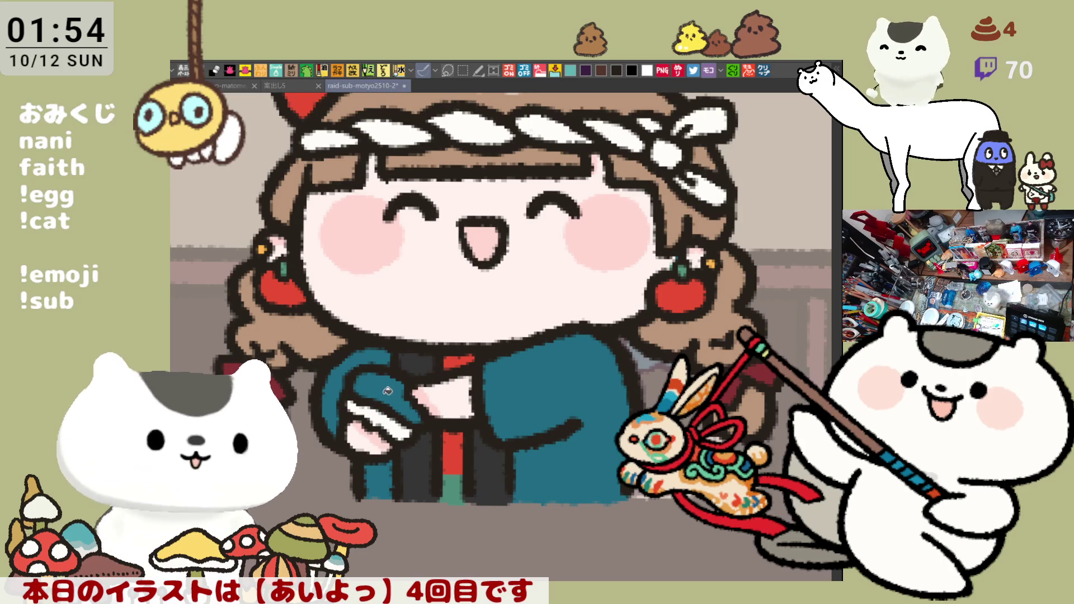
{"action": "left_click_drag", "start_coordinate": [364, 386], "coordinate": [411, 403]}
{"action": "scroll", "coordinate": [420, 411], "scroll_direction": "down", "scroll_amount": 4}
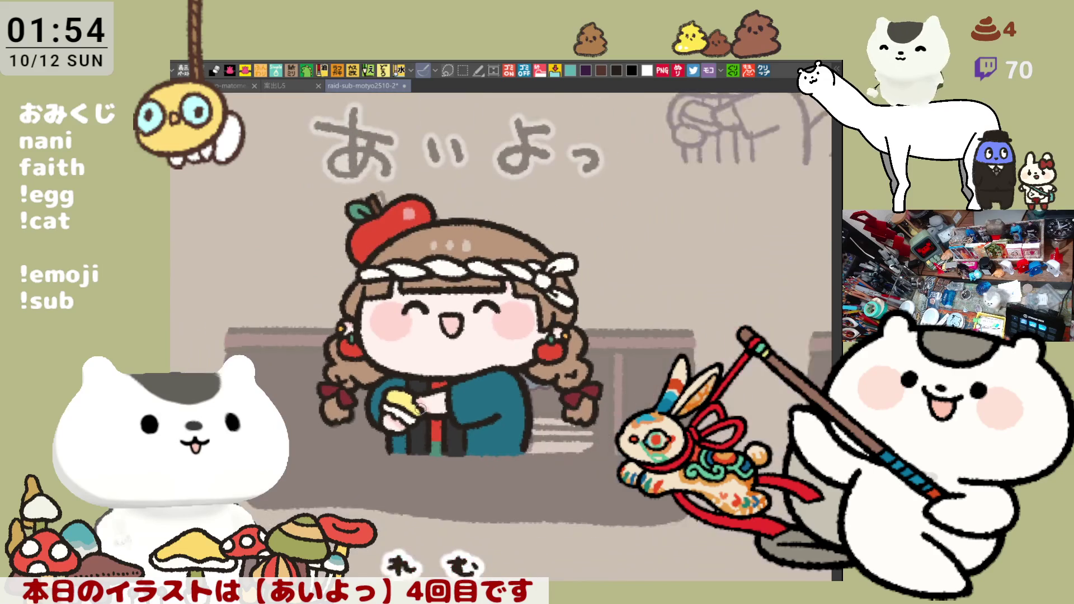
Step: Save the illustration with Ctrl+S and pan over to the purple-haired chef panel
{"action": "scroll", "coordinate": [421, 409], "scroll_direction": "up", "scroll_amount": 3}
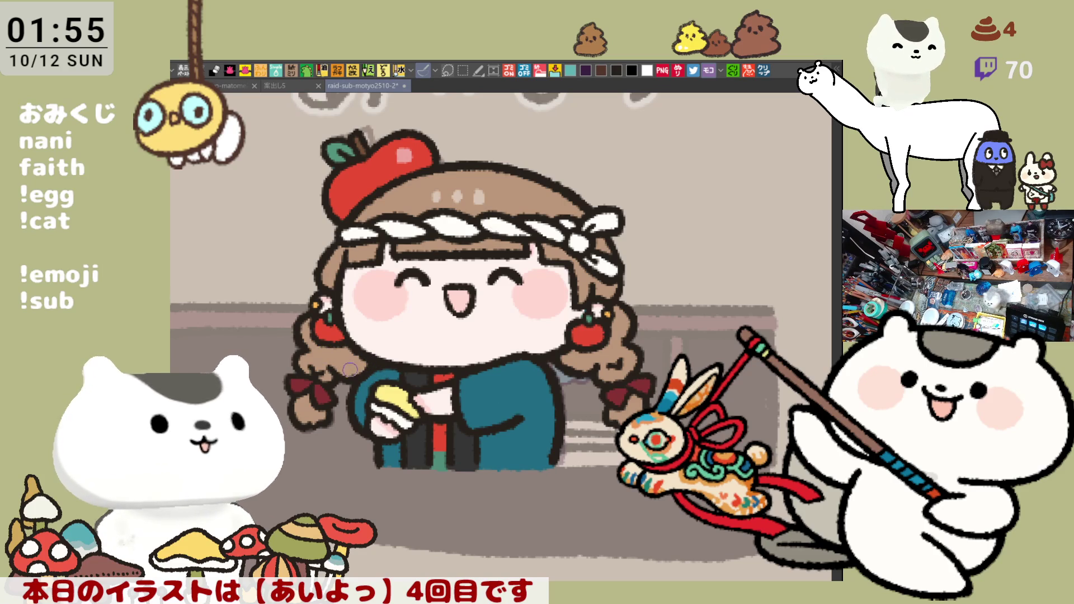
{"action": "left_click_drag", "start_coordinate": [457, 402], "coordinate": [441, 376]}
{"action": "scroll", "coordinate": [448, 399], "scroll_direction": "down", "scroll_amount": 3}
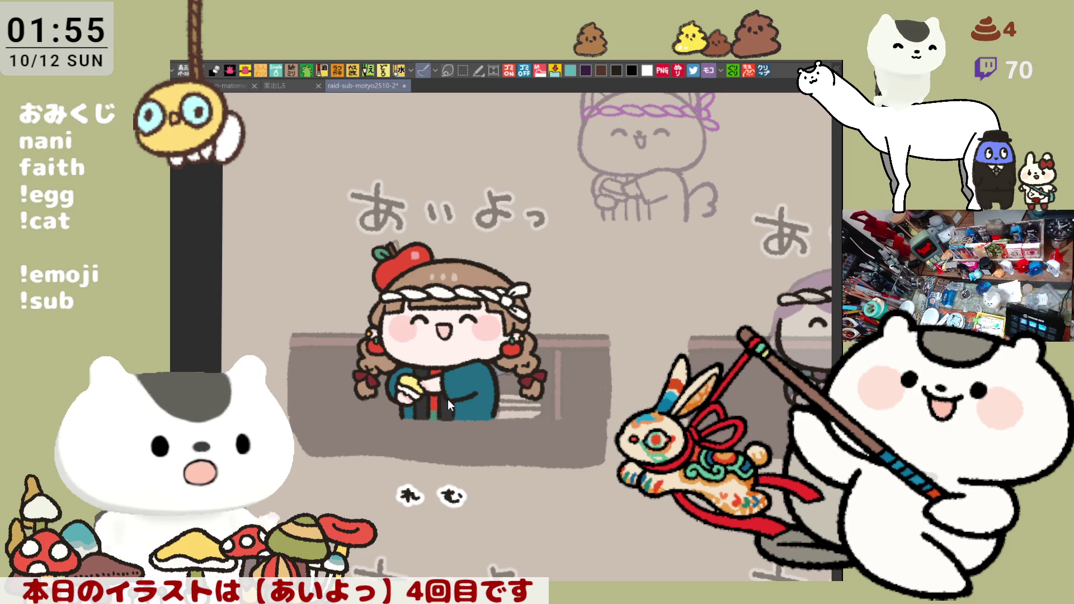
{"action": "key", "text": "ctrl+s"}
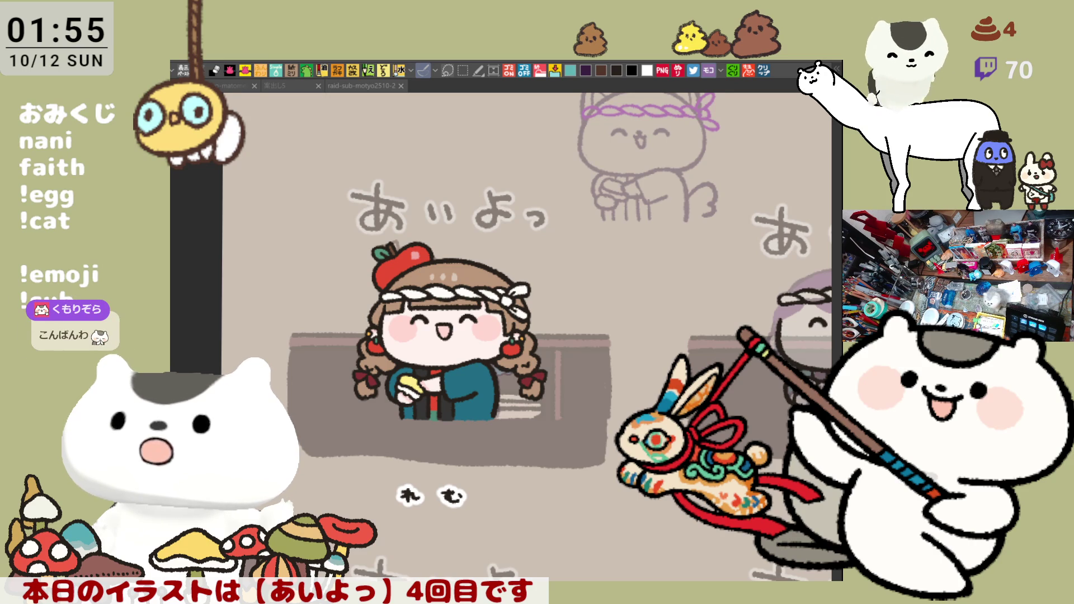
{"action": "left_click_drag", "start_coordinate": [874, 357], "coordinate": [623, 396]}
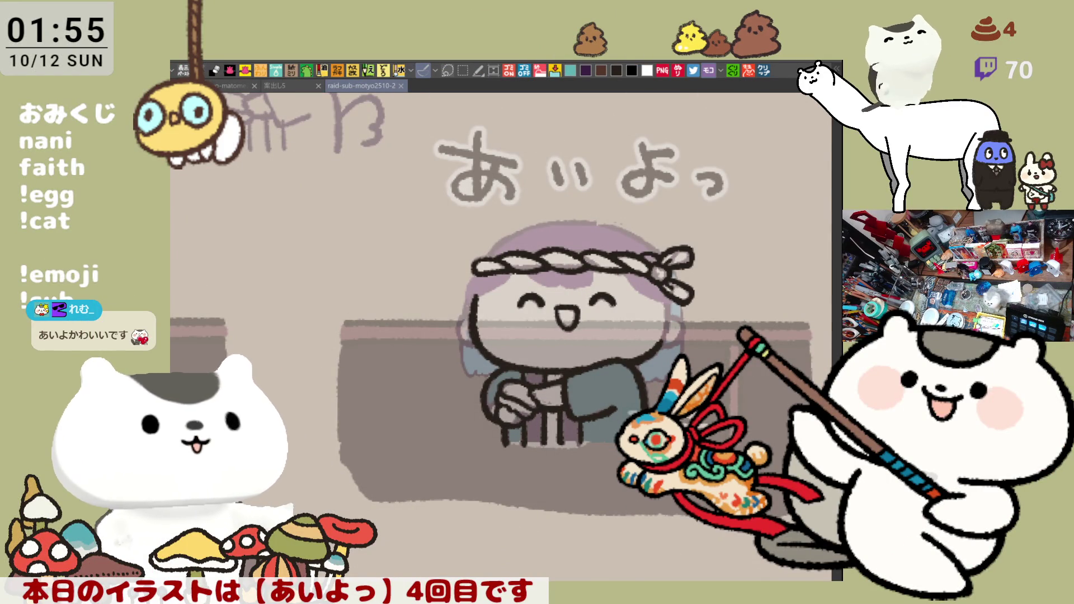
{"action": "scroll", "coordinate": [600, 410], "scroll_direction": "down", "scroll_amount": 5}
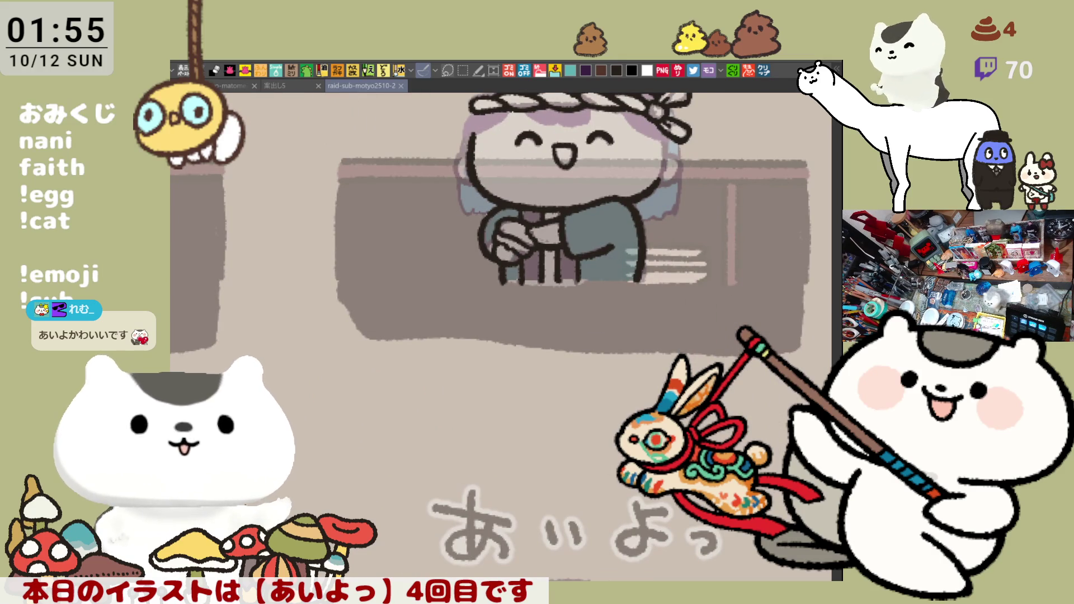
Step: Hand-letter a viewer's name in white below the chef's counter
{"action": "scroll", "coordinate": [634, 554], "scroll_direction": "down", "scroll_amount": 2}
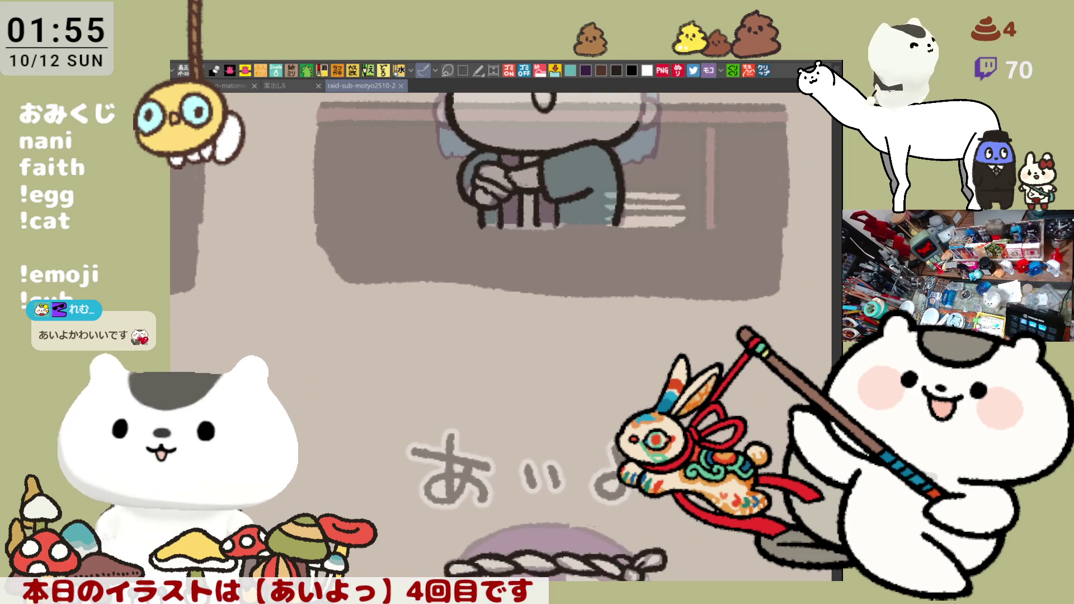
{"action": "left_click_drag", "start_coordinate": [659, 148], "coordinate": [634, 84]}
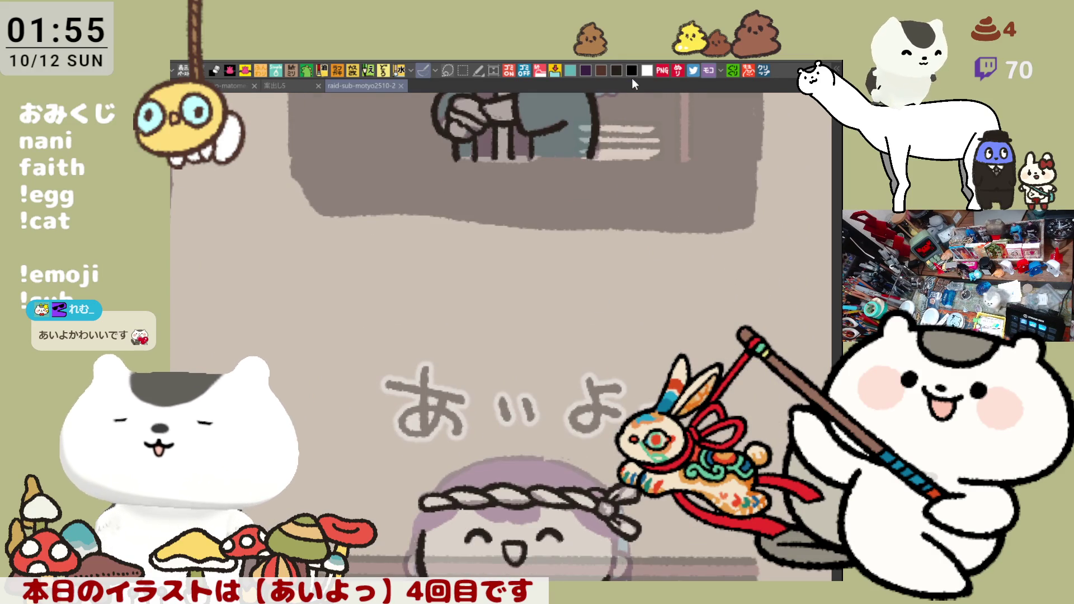
{"action": "left_click", "coordinate": [482, 257]}
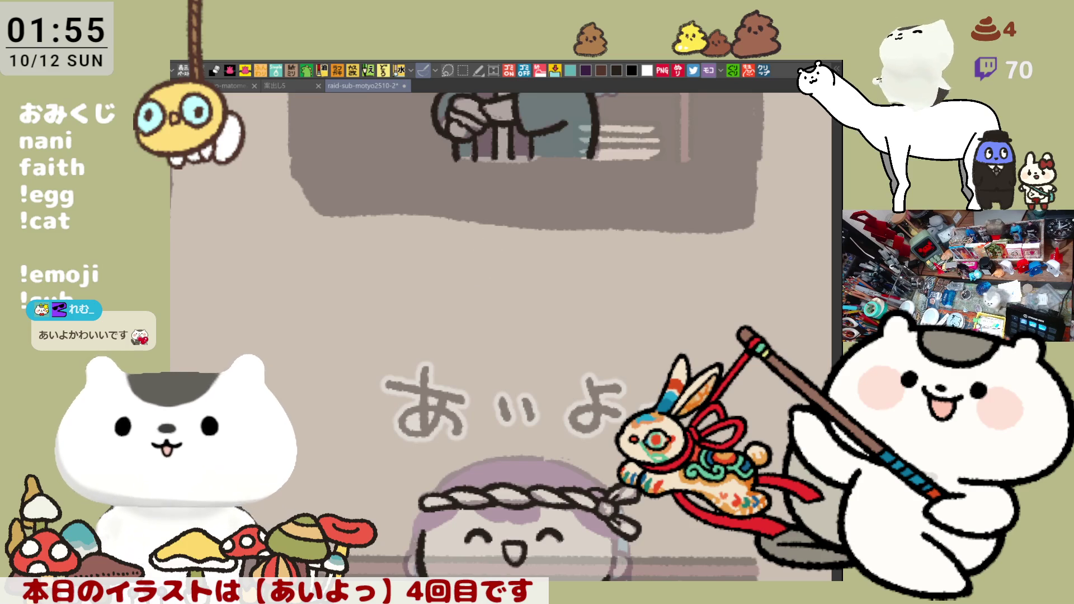
{"action": "key", "text": "ctrl+z"}
{"action": "mouse_move", "coordinate": [446, 266]}
{"action": "left_mouse_down"}
{"action": "mouse_move", "coordinate": [452, 283]}
{"action": "mouse_move", "coordinate": [523, 267]}
{"action": "mouse_move", "coordinate": [518, 277]}
{"action": "mouse_move", "coordinate": [573, 271]}
{"action": "mouse_move", "coordinate": [576, 284]}
{"action": "left_mouse_up"}
{"action": "left_click_drag", "start_coordinate": [689, 297], "coordinate": [509, 316]}
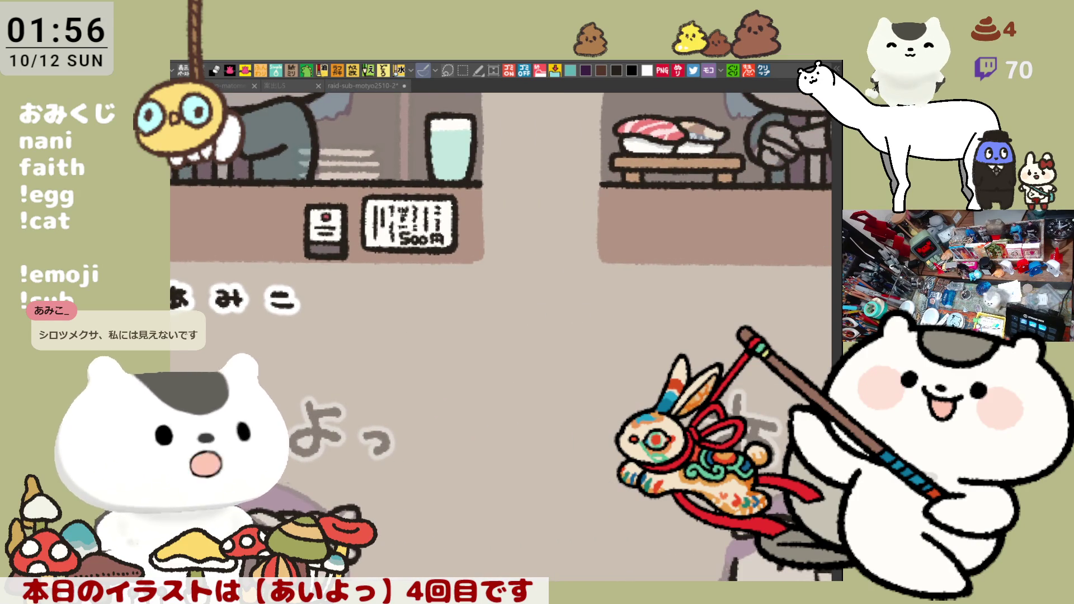
Step: Letter the white name label under the other counter panel, finishing its last character
{"action": "mouse_move", "coordinate": [785, 283]}
{"action": "left_mouse_down"}
{"action": "mouse_move", "coordinate": [538, 287]}
{"action": "mouse_move", "coordinate": [508, 255]}
{"action": "left_mouse_up"}
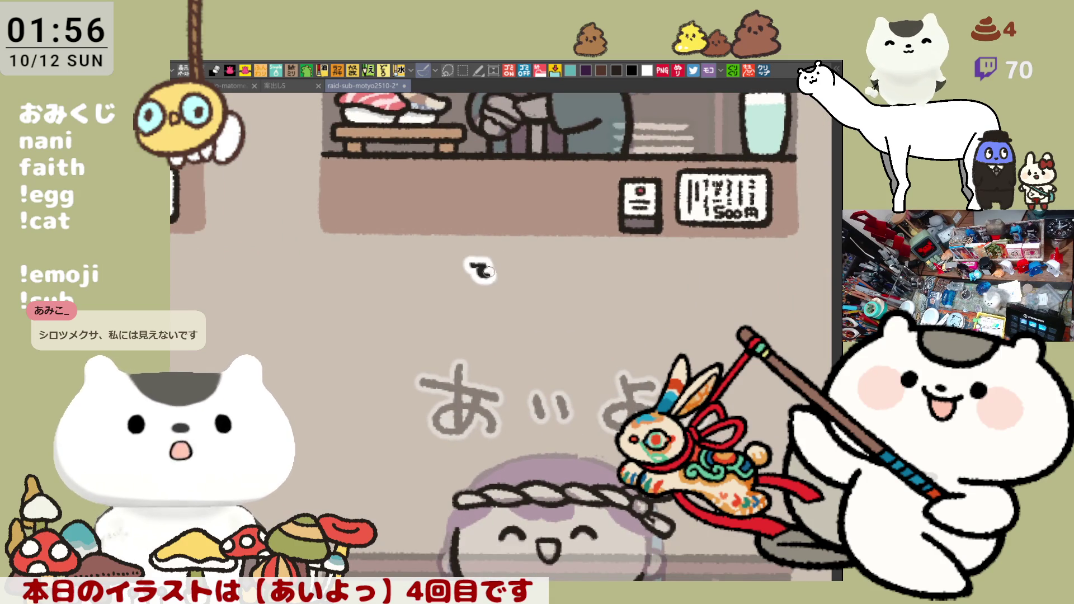
{"action": "mouse_move", "coordinate": [460, 264]}
{"action": "left_mouse_down"}
{"action": "mouse_move", "coordinate": [474, 277]}
{"action": "mouse_move", "coordinate": [529, 263]}
{"action": "mouse_move", "coordinate": [529, 288]}
{"action": "mouse_move", "coordinate": [614, 266]}
{"action": "mouse_move", "coordinate": [616, 281]}
{"action": "left_mouse_up"}
{"action": "left_click_drag", "start_coordinate": [604, 282], "coordinate": [621, 284]}
{"action": "left_click_drag", "start_coordinate": [623, 260], "coordinate": [627, 266]}
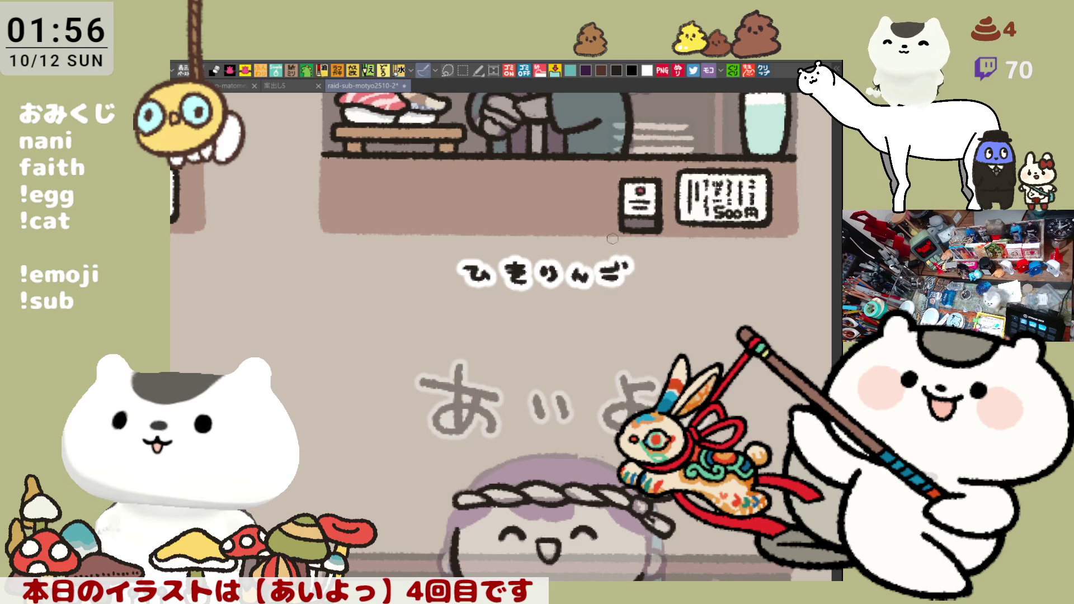
{"action": "scroll", "coordinate": [617, 254], "scroll_direction": "down", "scroll_amount": 3}
{"action": "scroll", "coordinate": [392, 252], "scroll_direction": "up", "scroll_amount": 3}
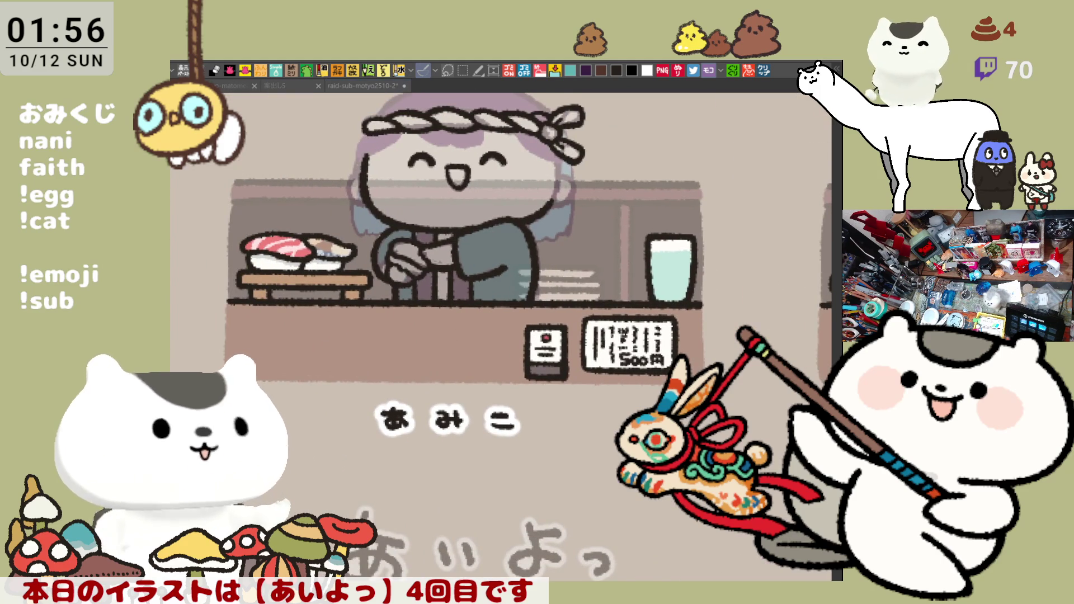
{"action": "left_click_drag", "start_coordinate": [569, 254], "coordinate": [591, 319]}
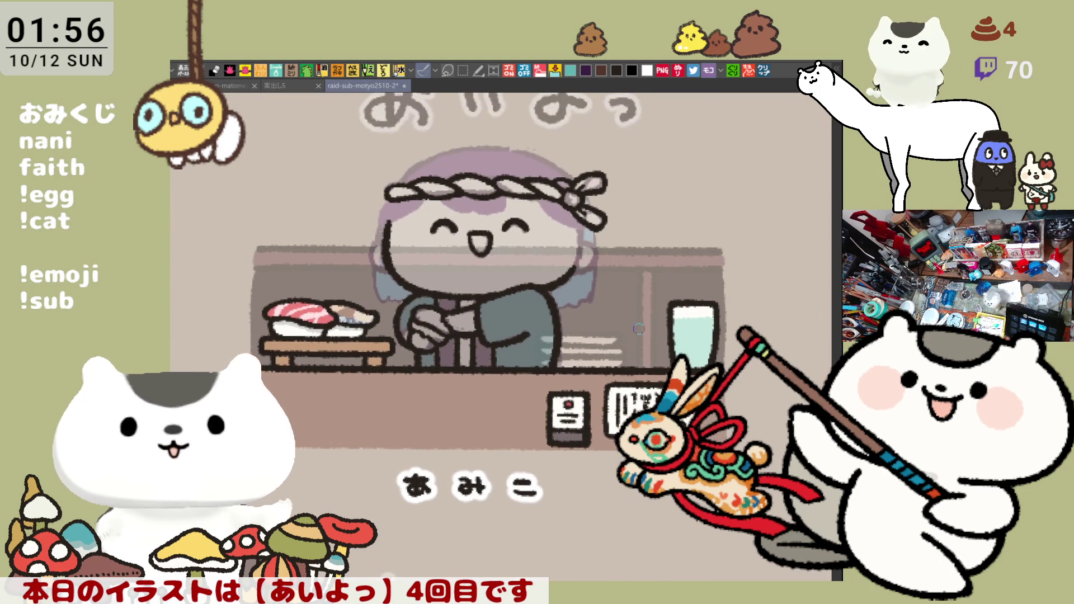
Step: Draw dark hair strands beneath the rope headband, retrying the forehead stroke
{"action": "left_click_drag", "start_coordinate": [487, 132], "coordinate": [511, 179]}
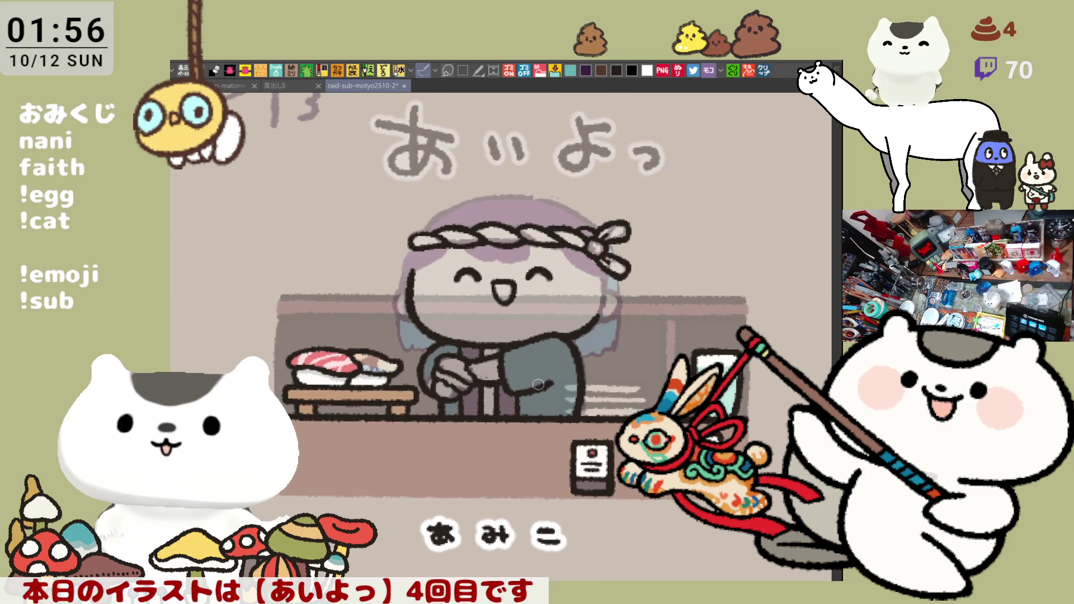
{"action": "scroll", "coordinate": [511, 179], "scroll_direction": "up", "scroll_amount": 2}
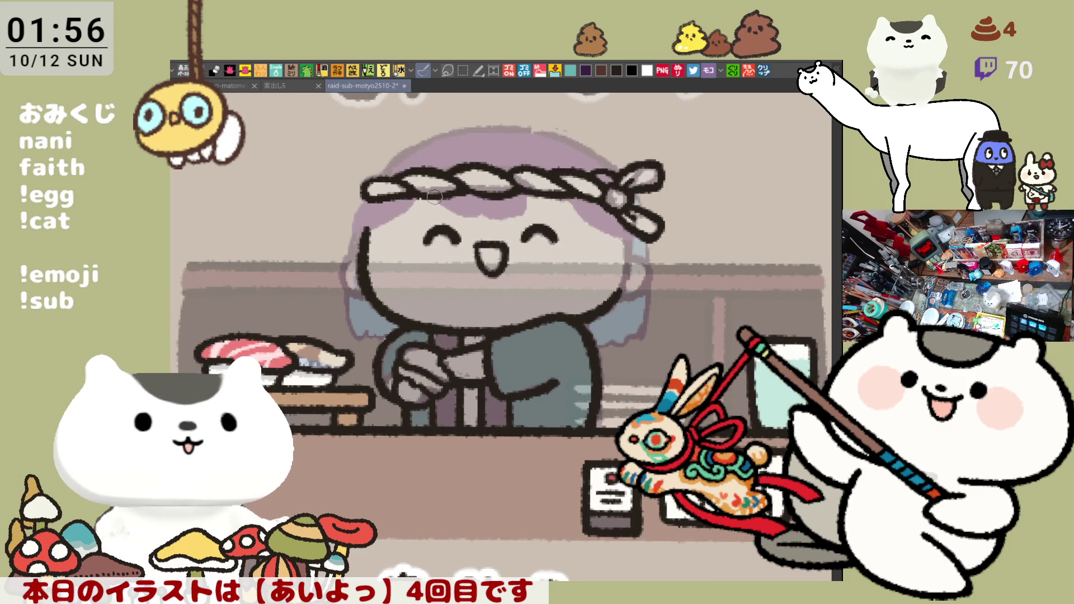
{"action": "left_click_drag", "start_coordinate": [435, 199], "coordinate": [442, 218]}
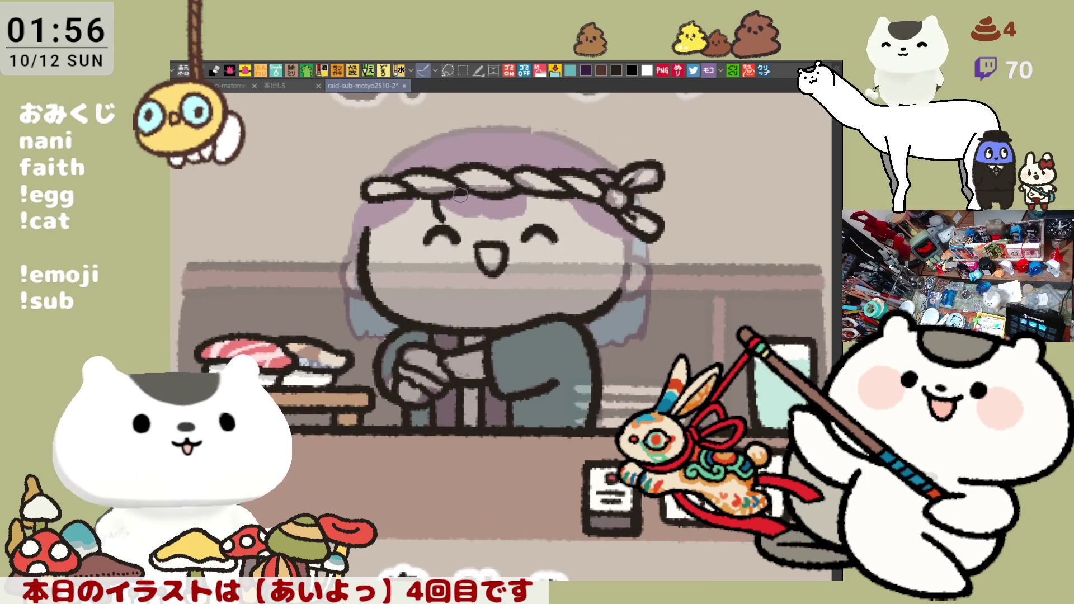
{"action": "key", "text": "ctrl+z"}
{"action": "mouse_move", "coordinate": [434, 193]}
{"action": "left_mouse_down"}
{"action": "mouse_move", "coordinate": [442, 221]}
{"action": "mouse_move", "coordinate": [460, 214]}
{"action": "mouse_move", "coordinate": [444, 221]}
{"action": "mouse_move", "coordinate": [437, 211]}
{"action": "left_mouse_up"}
{"action": "key", "text": "ctrl+z"}
{"action": "key", "text": "ctrl+z"}
{"action": "key", "text": "ctrl+z"}
{"action": "key", "text": "ctrl+z"}
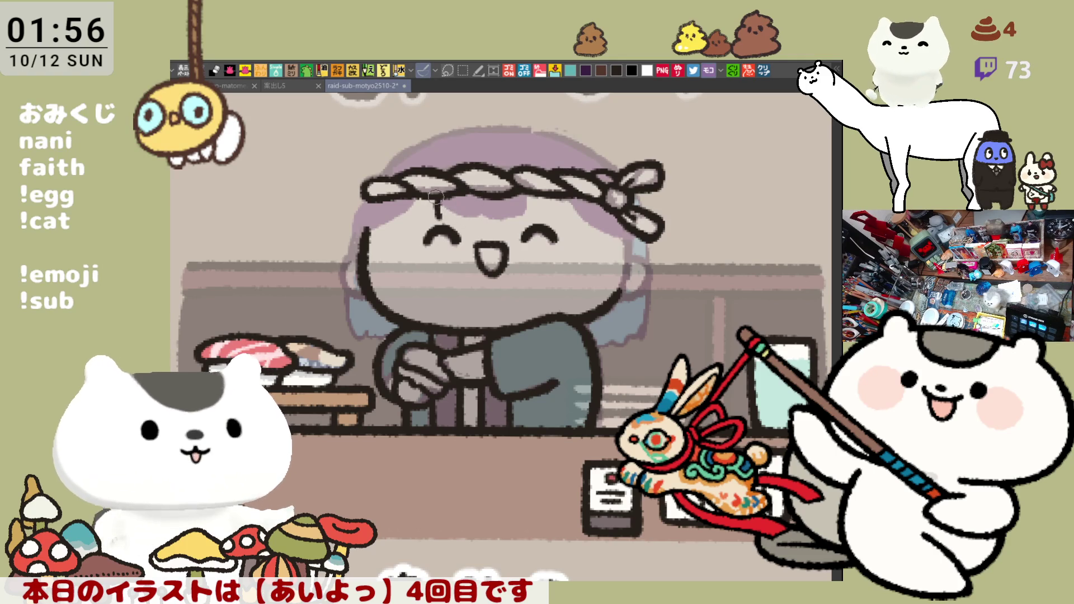
{"action": "mouse_move", "coordinate": [429, 203]}
{"action": "left_mouse_down"}
{"action": "mouse_move", "coordinate": [462, 215]}
{"action": "mouse_move", "coordinate": [465, 200]}
{"action": "mouse_move", "coordinate": [448, 205]}
{"action": "mouse_move", "coordinate": [512, 201]}
{"action": "left_mouse_up"}
{"action": "mouse_move", "coordinate": [532, 197]}
{"action": "left_mouse_down"}
{"action": "mouse_move", "coordinate": [565, 206]}
{"action": "mouse_move", "coordinate": [537, 215]}
{"action": "mouse_move", "coordinate": [561, 202]}
{"action": "left_mouse_up"}
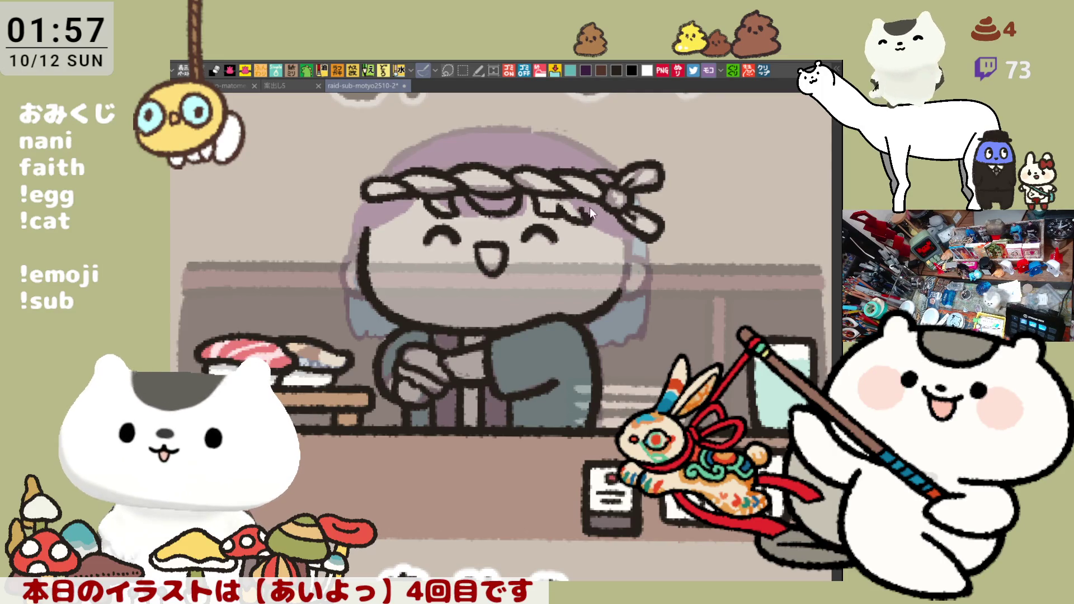
{"action": "left_click_drag", "start_coordinate": [560, 207], "coordinate": [593, 225]}
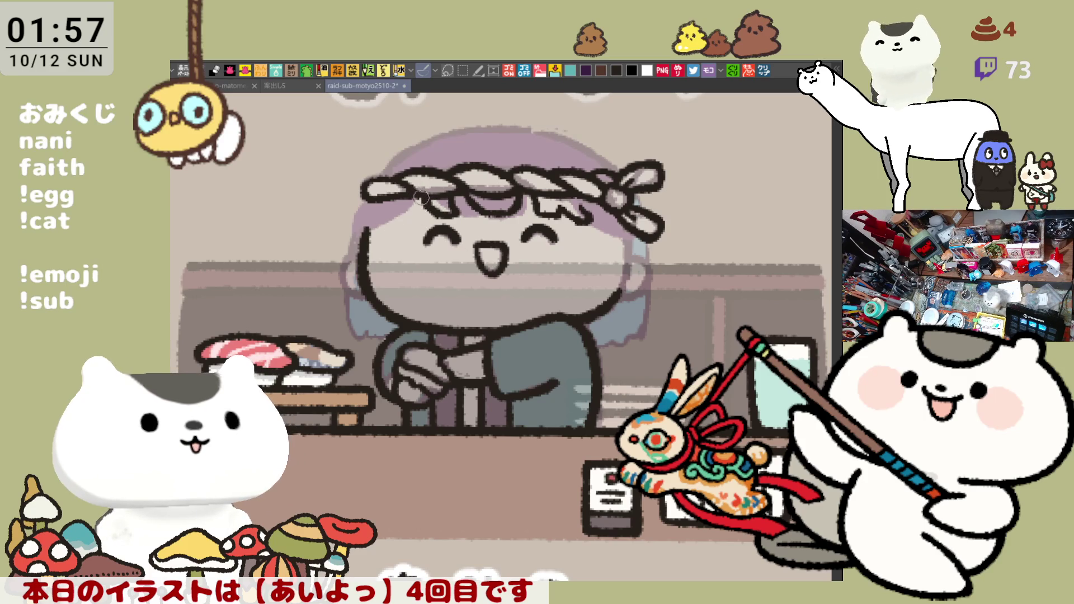
{"action": "left_click_drag", "start_coordinate": [386, 231], "coordinate": [412, 203]}
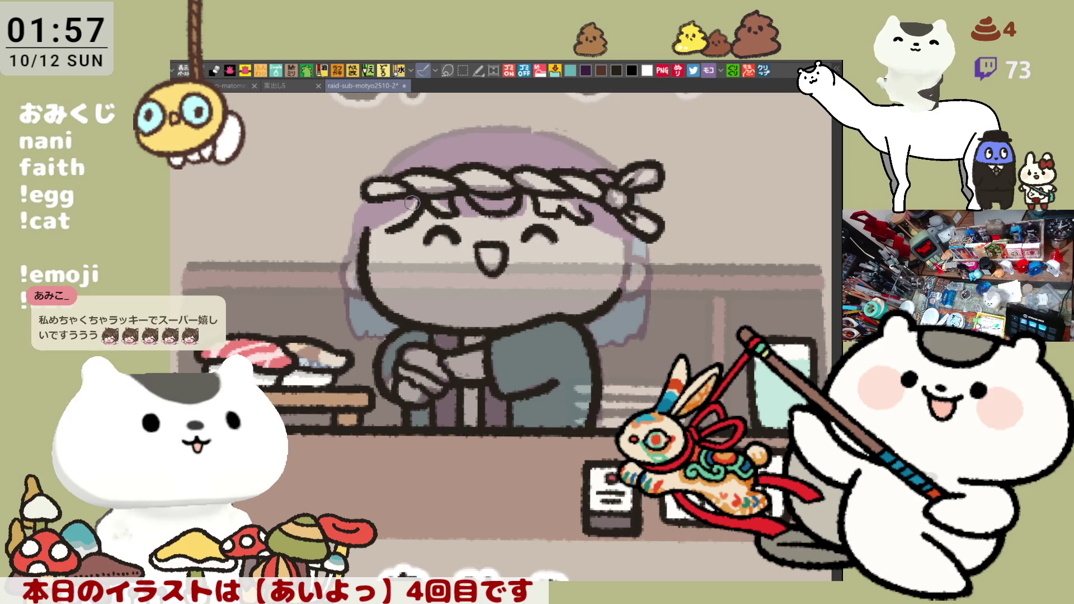
Step: Extend the dark hair outline down the left side of the head
{"action": "left_click_drag", "start_coordinate": [553, 333], "coordinate": [566, 338]}
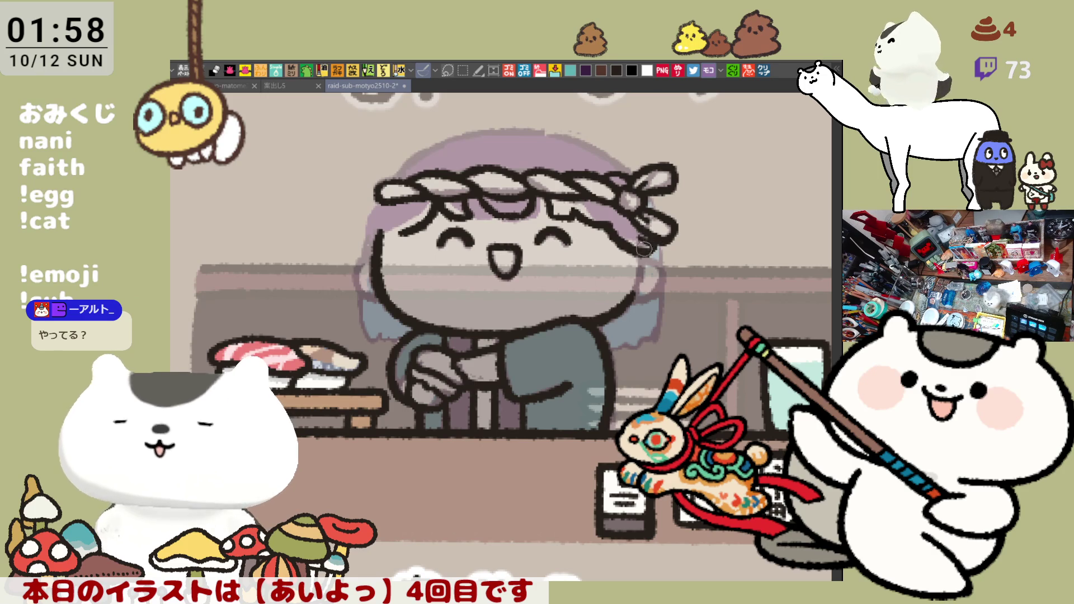
{"action": "left_click_drag", "start_coordinate": [534, 222], "coordinate": [569, 255]}
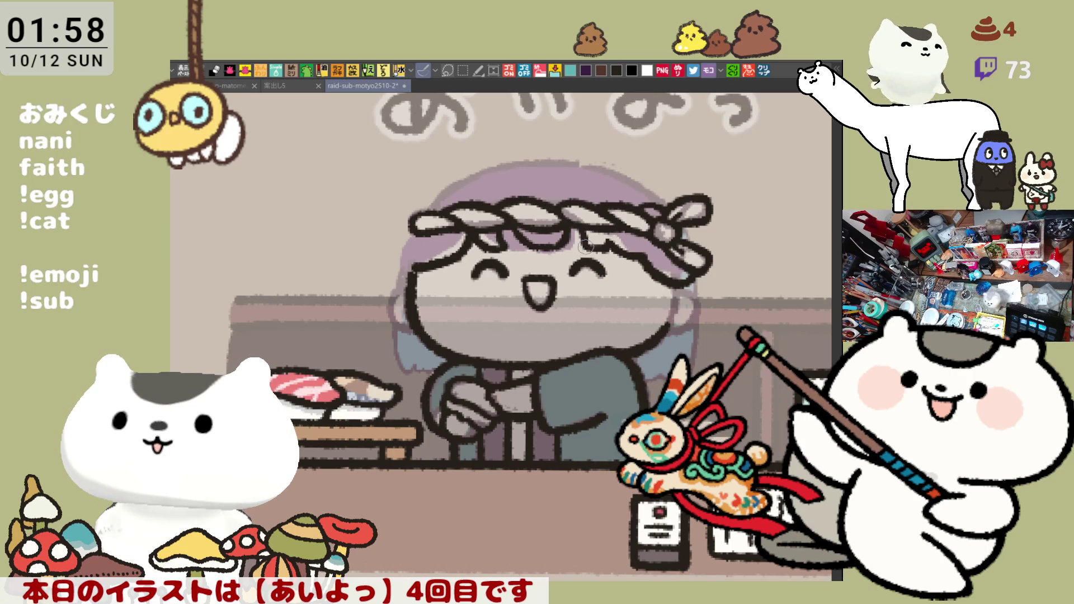
{"action": "left_click_drag", "start_coordinate": [471, 258], "coordinate": [507, 267]}
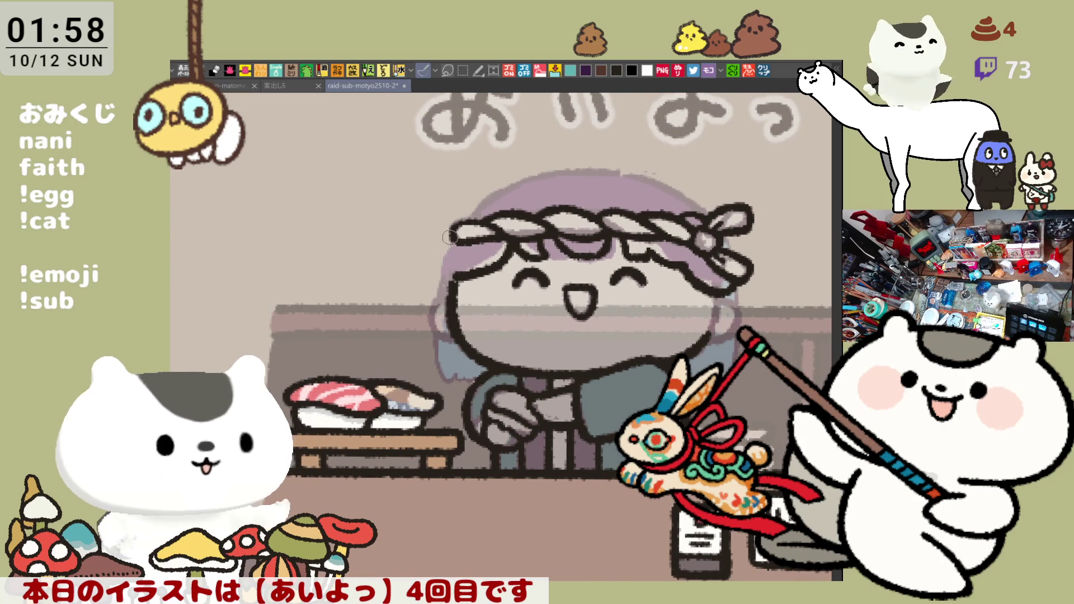
{"action": "mouse_move", "coordinate": [441, 251]}
{"action": "left_mouse_down"}
{"action": "mouse_move", "coordinate": [427, 259]}
{"action": "mouse_move", "coordinate": [435, 272]}
{"action": "left_mouse_up"}
{"action": "key", "text": "ctrl+z"}
{"action": "key", "text": "ctrl+z"}
{"action": "key", "text": "ctrl+z"}
{"action": "mouse_move", "coordinate": [456, 235]}
{"action": "left_mouse_down"}
{"action": "mouse_move", "coordinate": [425, 261]}
{"action": "mouse_move", "coordinate": [446, 284]}
{"action": "left_mouse_up"}
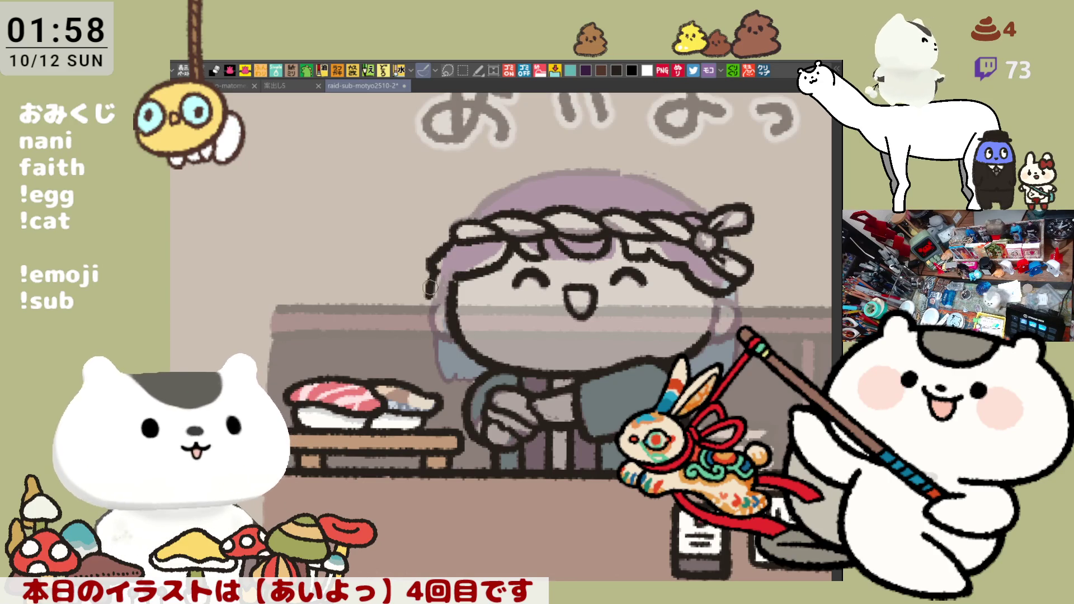
{"action": "left_click_drag", "start_coordinate": [437, 269], "coordinate": [432, 307]}
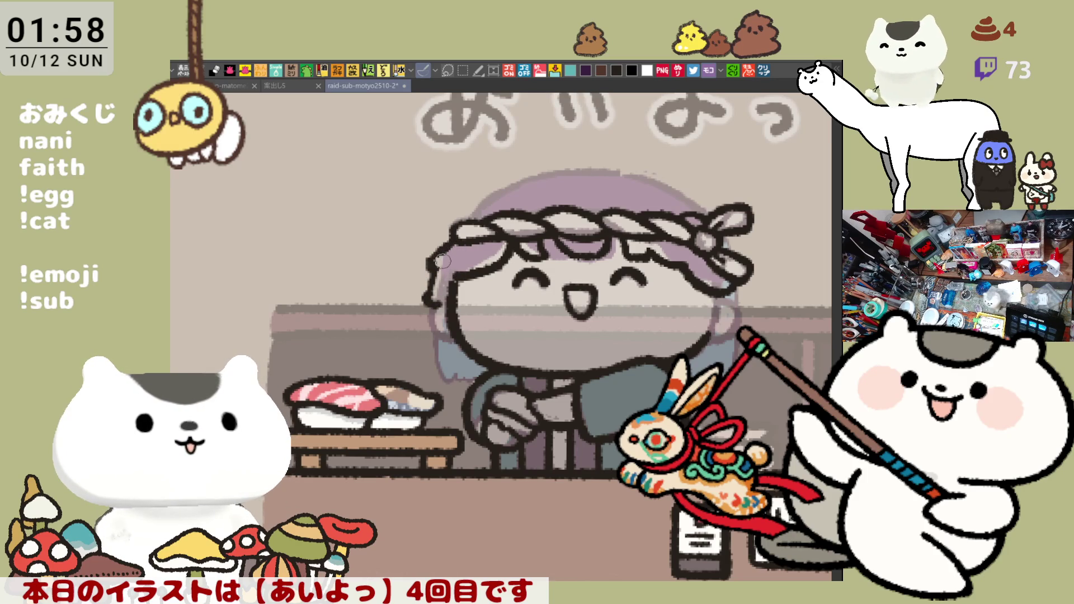
{"action": "left_click_drag", "start_coordinate": [442, 251], "coordinate": [442, 249]}
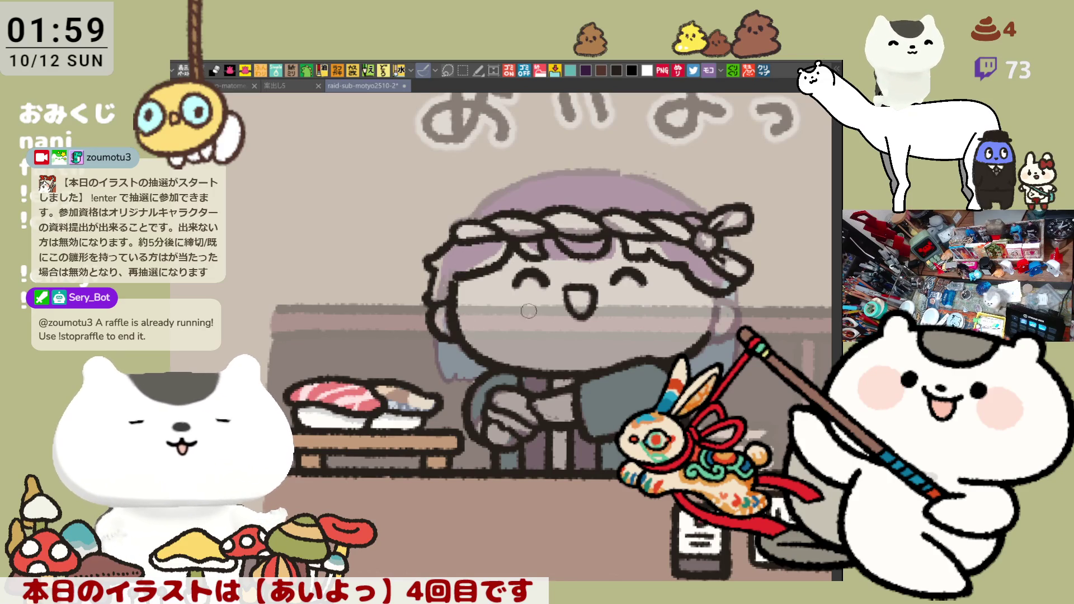
Step: Try an arc of hair above the headband in the mirrored view, then undo it
{"action": "scroll", "coordinate": [534, 347], "scroll_direction": "right", "scroll_amount": 3}
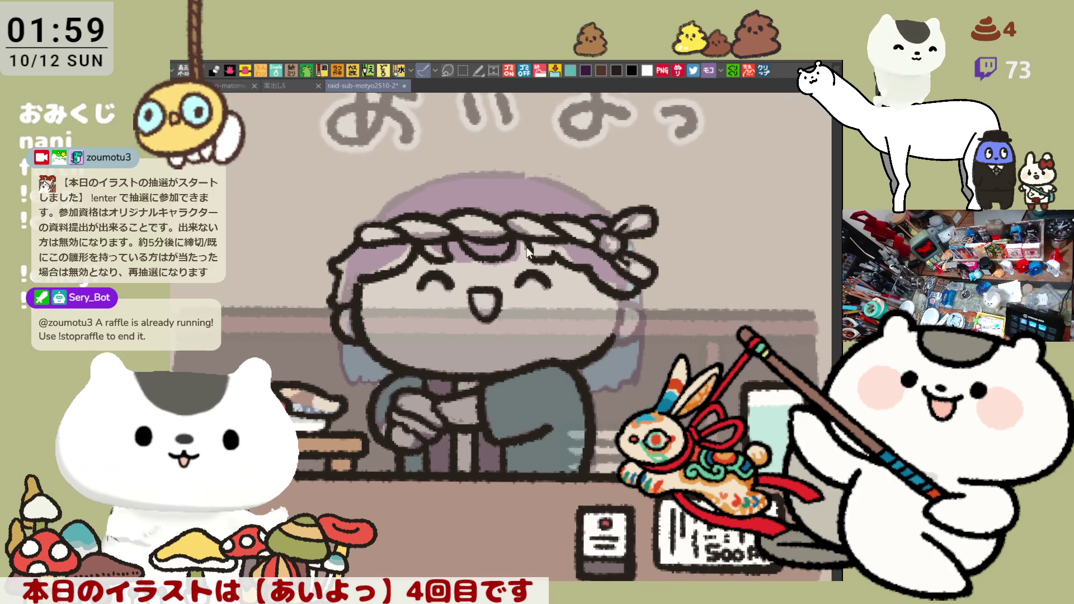
{"action": "key", "text": "h"}
{"action": "left_click_drag", "start_coordinate": [517, 166], "coordinate": [599, 216]}
{"action": "left_click_drag", "start_coordinate": [509, 167], "coordinate": [592, 222]}
{"action": "key", "text": "ctrl+z"}
{"action": "left_click_drag", "start_coordinate": [519, 169], "coordinate": [591, 212]}
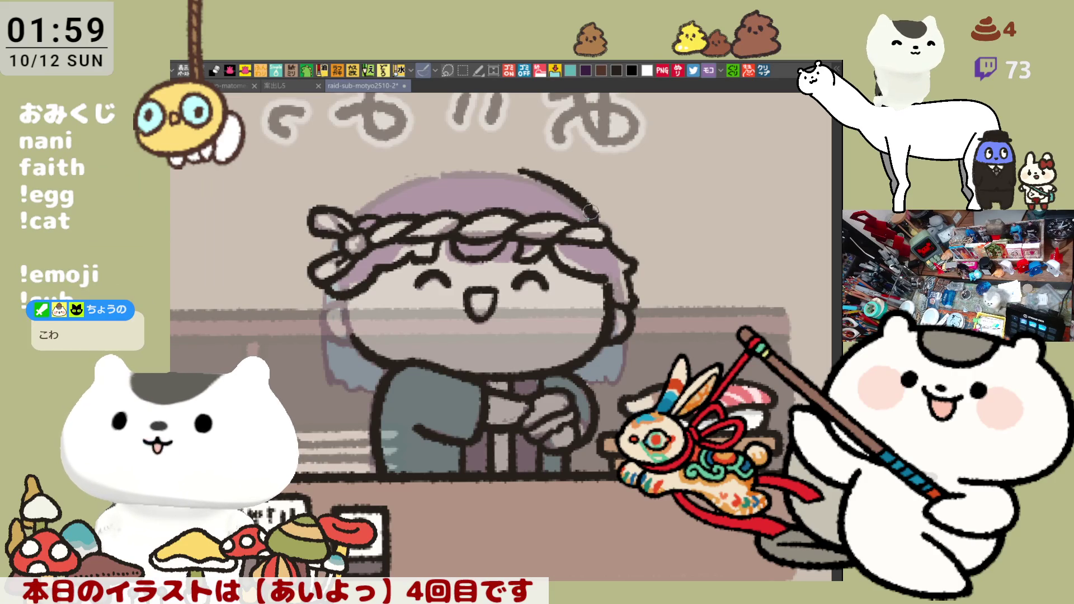
{"action": "key", "text": "ctrl+z"}
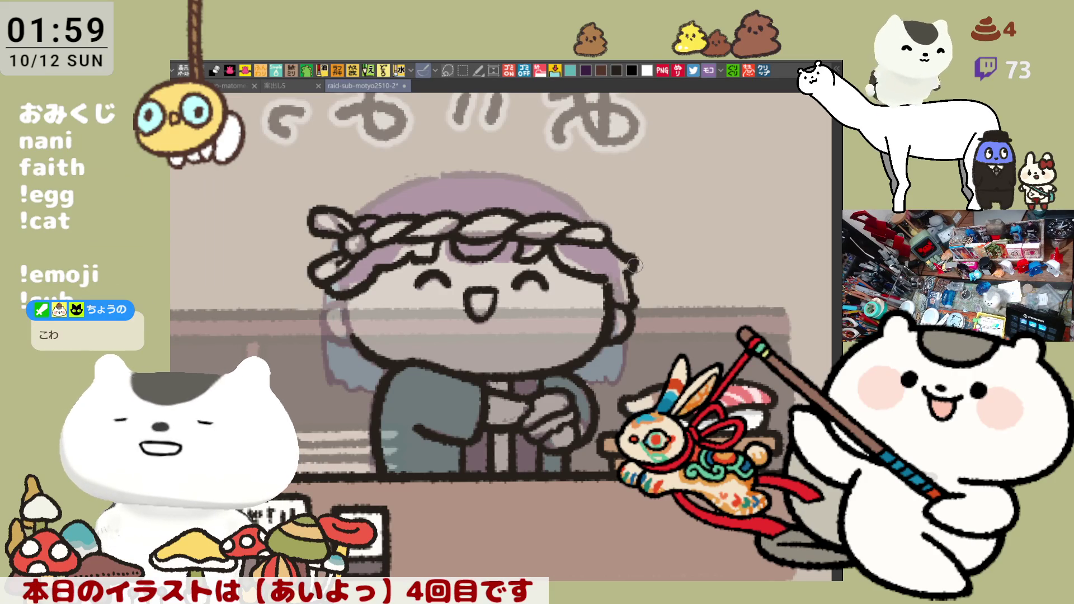
Step: Darken the hair's right outline and redraw the curved line along its left edge
{"action": "left_click_drag", "start_coordinate": [627, 268], "coordinate": [631, 290]}
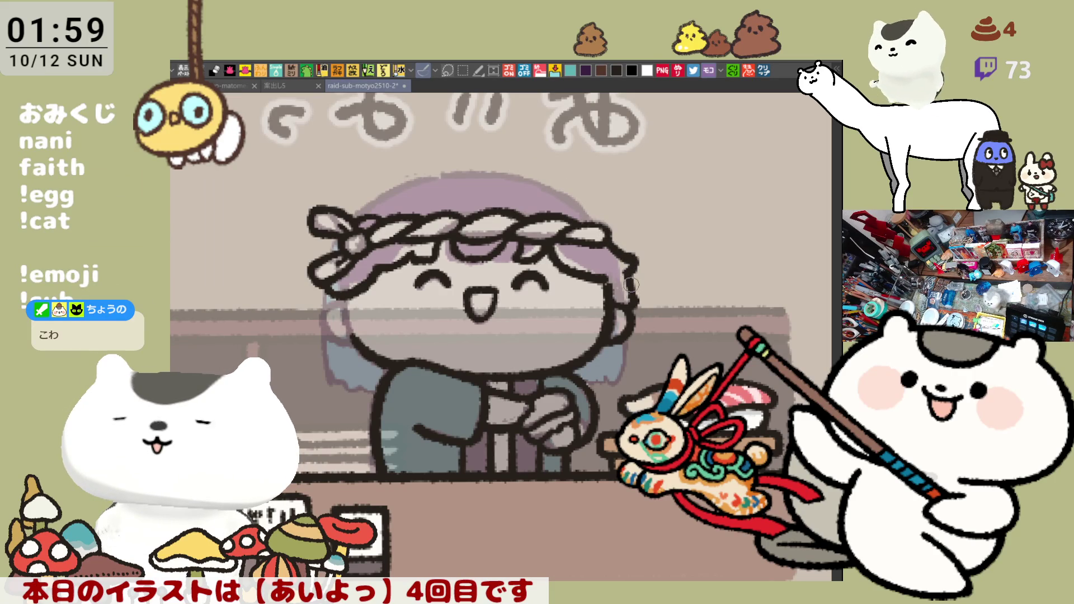
{"action": "key", "text": "ctrl+minus"}
{"action": "key", "text": "minus"}
{"action": "left_click_drag", "start_coordinate": [342, 205], "coordinate": [304, 288]}
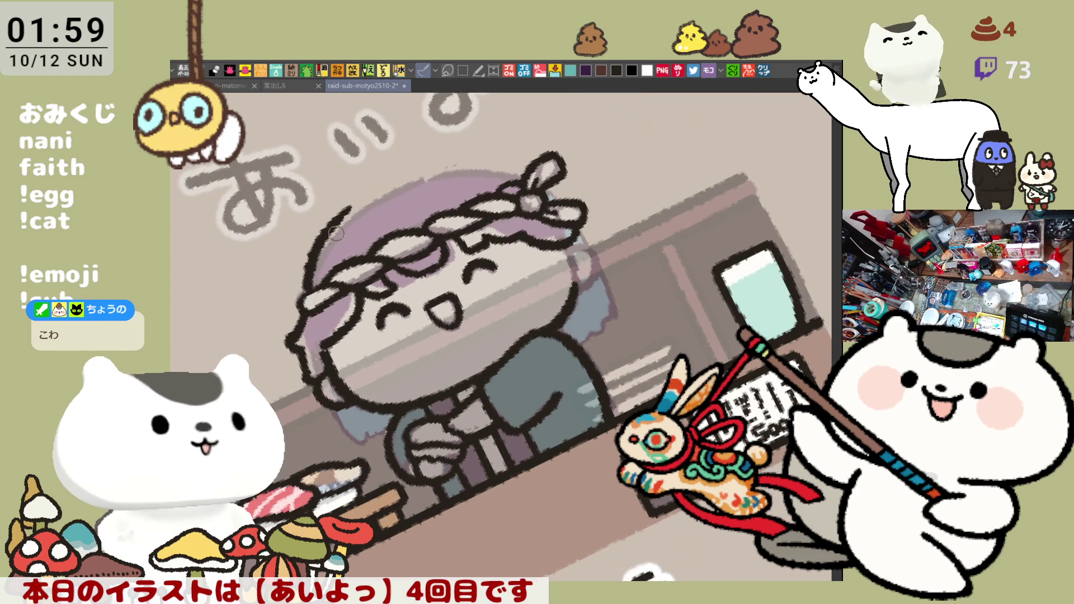
{"action": "key", "text": "ctrl+z"}
{"action": "left_click_drag", "start_coordinate": [342, 207], "coordinate": [305, 297]}
{"action": "key", "text": "ctrl+z"}
{"action": "left_click_drag", "start_coordinate": [356, 203], "coordinate": [308, 294]}
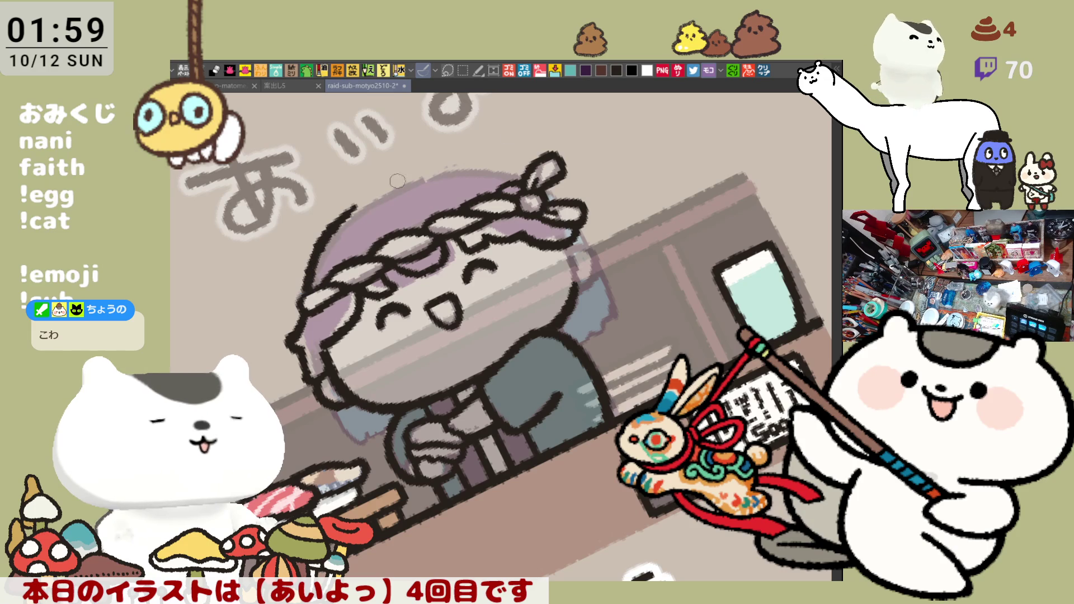
Step: Redraw the hair outline above the head through several undo-and-retry strokes
{"action": "left_click_drag", "start_coordinate": [382, 190], "coordinate": [620, 233]}
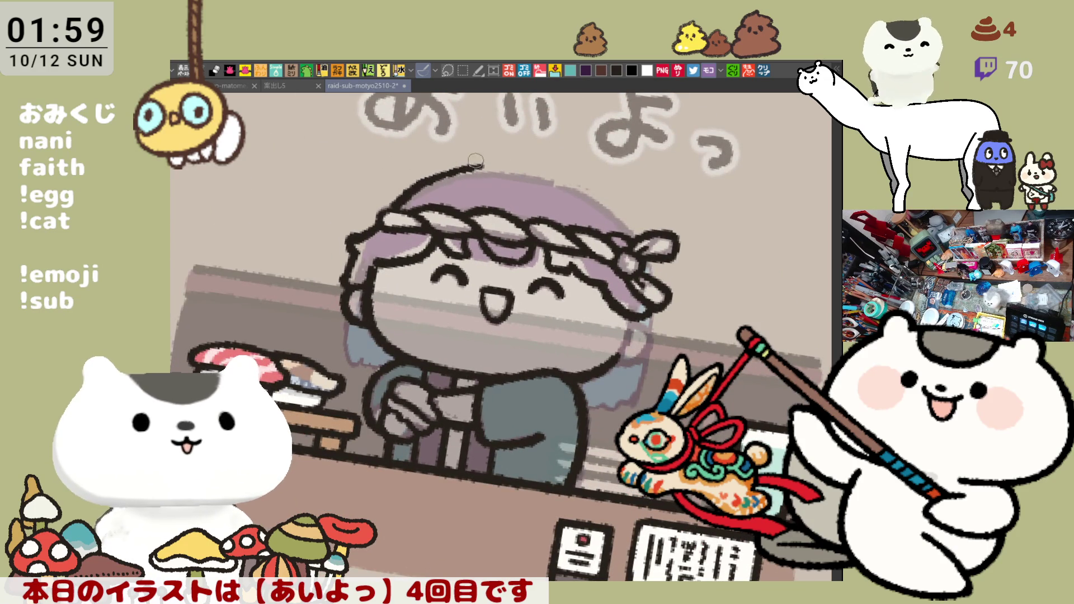
{"action": "key", "text": "h"}
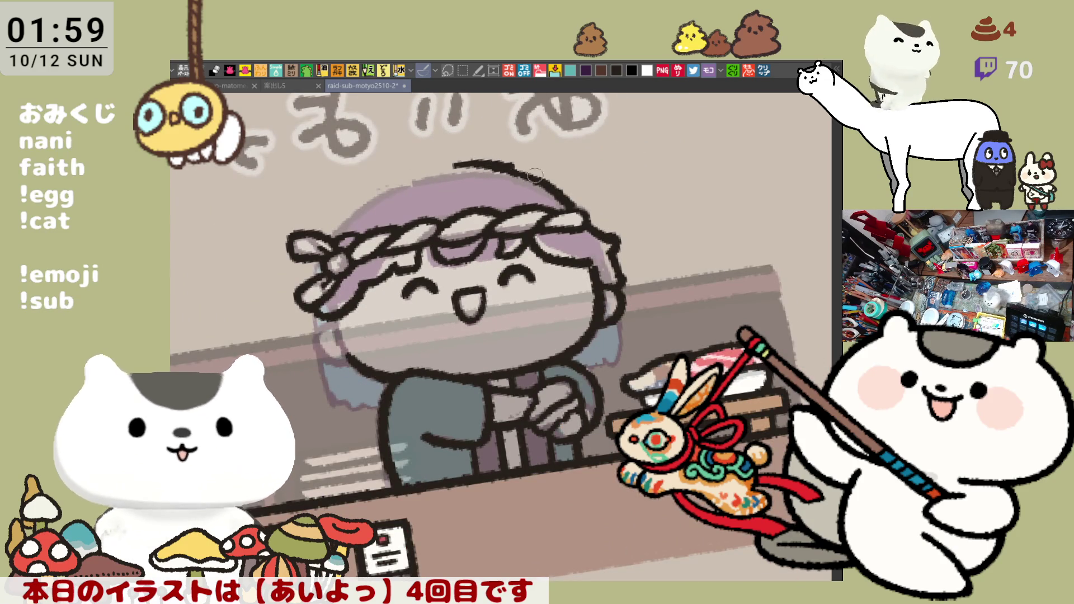
{"action": "key", "text": "ctrl+z"}
{"action": "left_click_drag", "start_coordinate": [457, 158], "coordinate": [551, 186]}
{"action": "key", "text": "ctrl+z"}
{"action": "left_click_drag", "start_coordinate": [460, 163], "coordinate": [549, 189]}
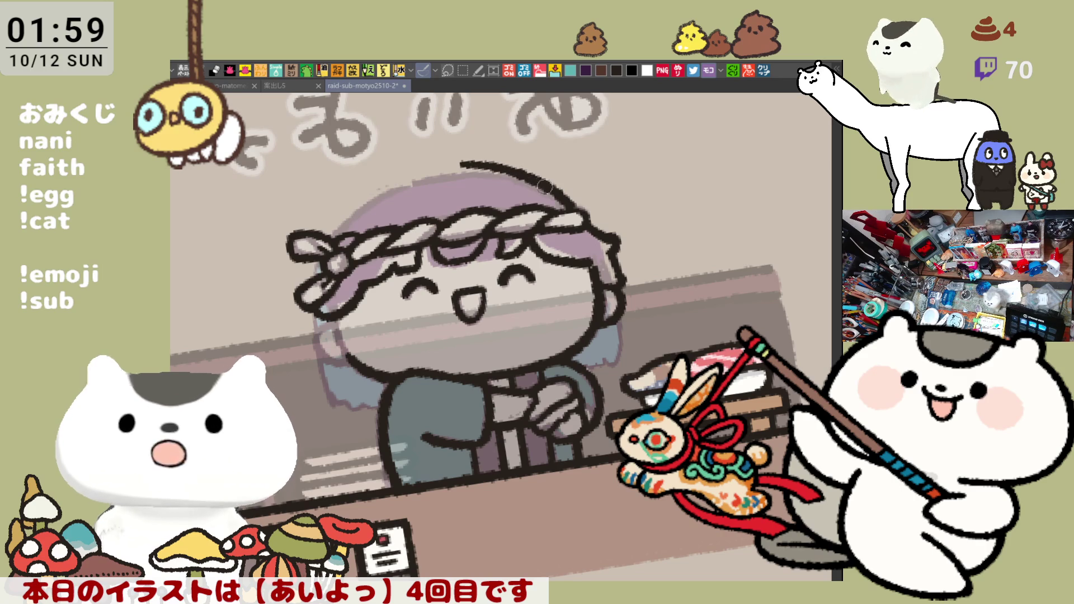
{"action": "key", "text": "ctrl+z"}
{"action": "left_click_drag", "start_coordinate": [457, 159], "coordinate": [557, 190]}
{"action": "key", "text": "ctrl+z"}
{"action": "key", "text": "ctrl+z"}
{"action": "left_click_drag", "start_coordinate": [459, 159], "coordinate": [558, 196]}
{"action": "key", "text": "ctrl+z"}
{"action": "left_click_drag", "start_coordinate": [466, 163], "coordinate": [555, 194]}
Step: In the upright view, extend the head-top hair outline rightward and down the right side
{"action": "key", "text": "ctrl+0"}
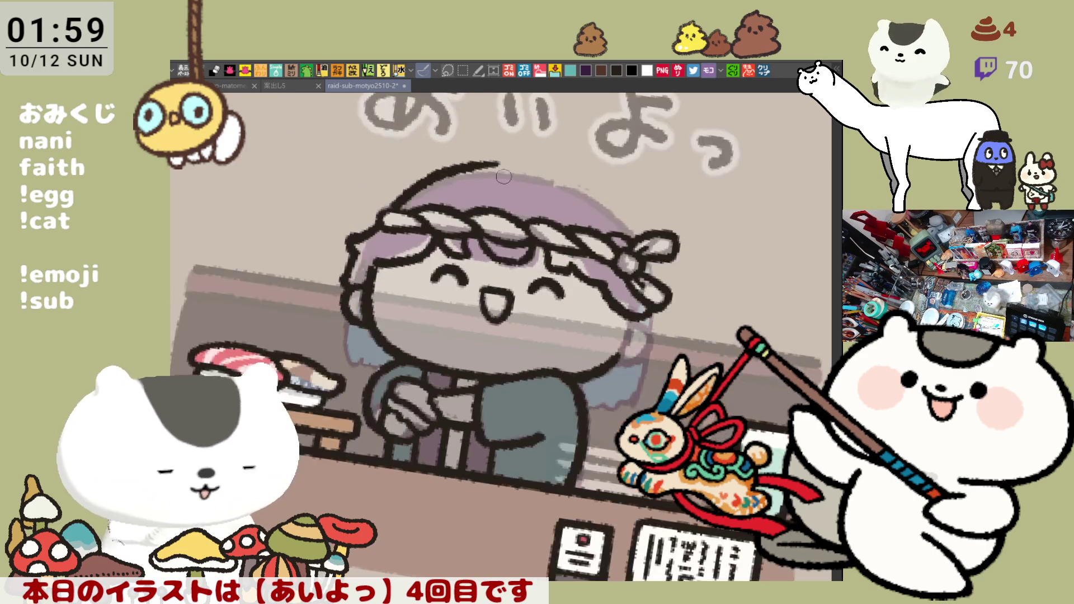
{"action": "left_click_drag", "start_coordinate": [476, 163], "coordinate": [555, 163]}
{"action": "key", "text": "ctrl+z"}
{"action": "left_click_drag", "start_coordinate": [470, 163], "coordinate": [549, 162]}
{"action": "key", "text": "ctrl+z"}
{"action": "left_click_drag", "start_coordinate": [456, 163], "coordinate": [557, 165]}
{"action": "key", "text": "ctrl+z"}
{"action": "key", "text": "ctrl+z"}
{"action": "left_click_drag", "start_coordinate": [456, 165], "coordinate": [534, 168]}
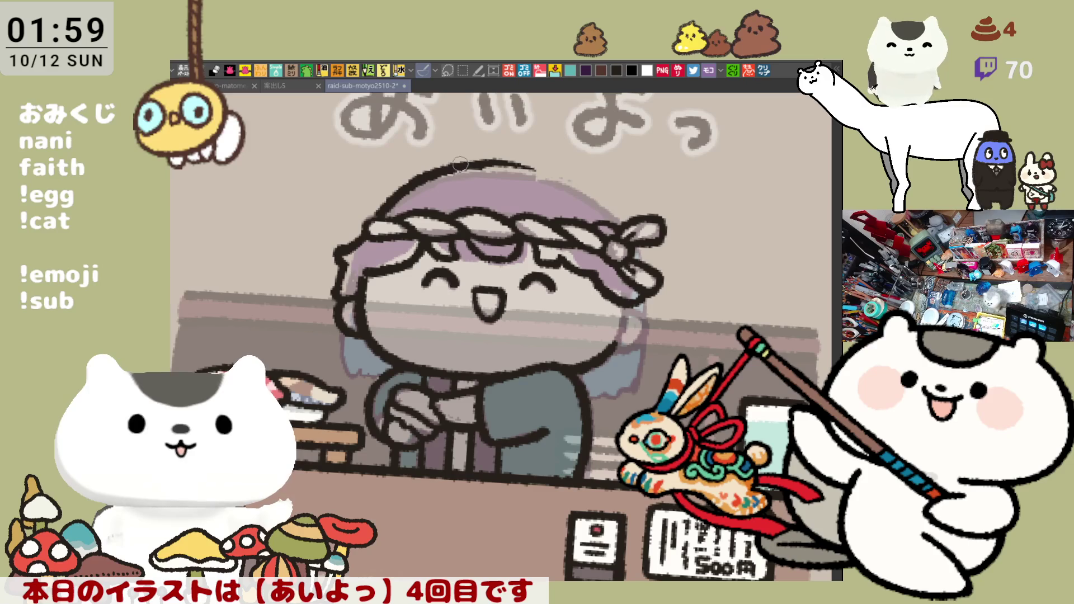
{"action": "left_click_drag", "start_coordinate": [461, 163], "coordinate": [568, 179]}
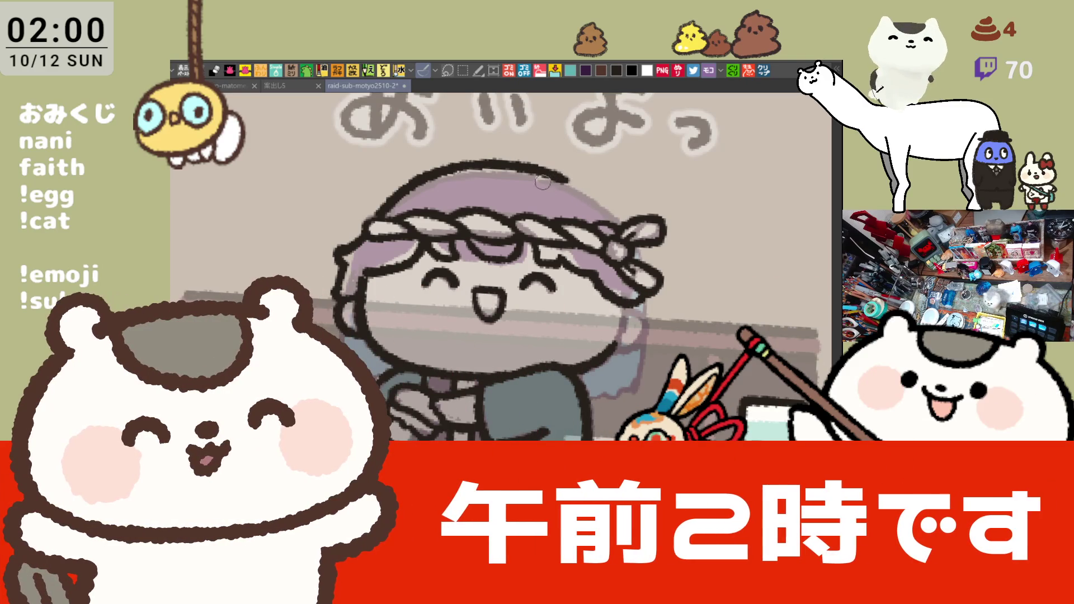
{"action": "left_click_drag", "start_coordinate": [515, 171], "coordinate": [572, 185]}
{"action": "key", "text": "ctrl+z"}
{"action": "key", "text": "ctrl+z"}
{"action": "left_click_drag", "start_coordinate": [505, 161], "coordinate": [590, 194]}
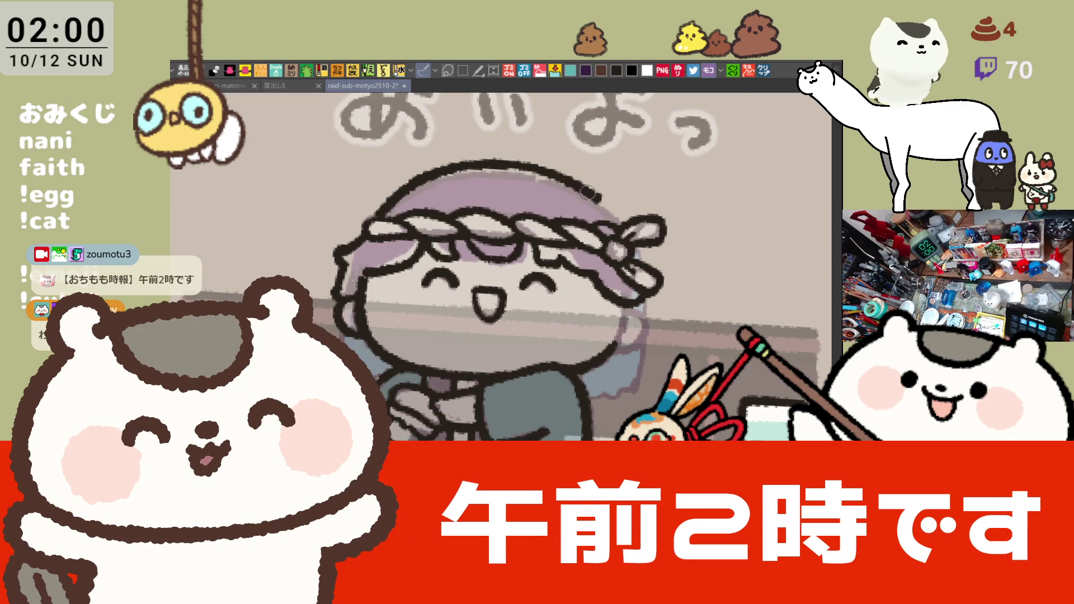
Step: Check the line mirrored, erase a stray stroke, and redraw the hair line along the head top
{"action": "key", "text": "h"}
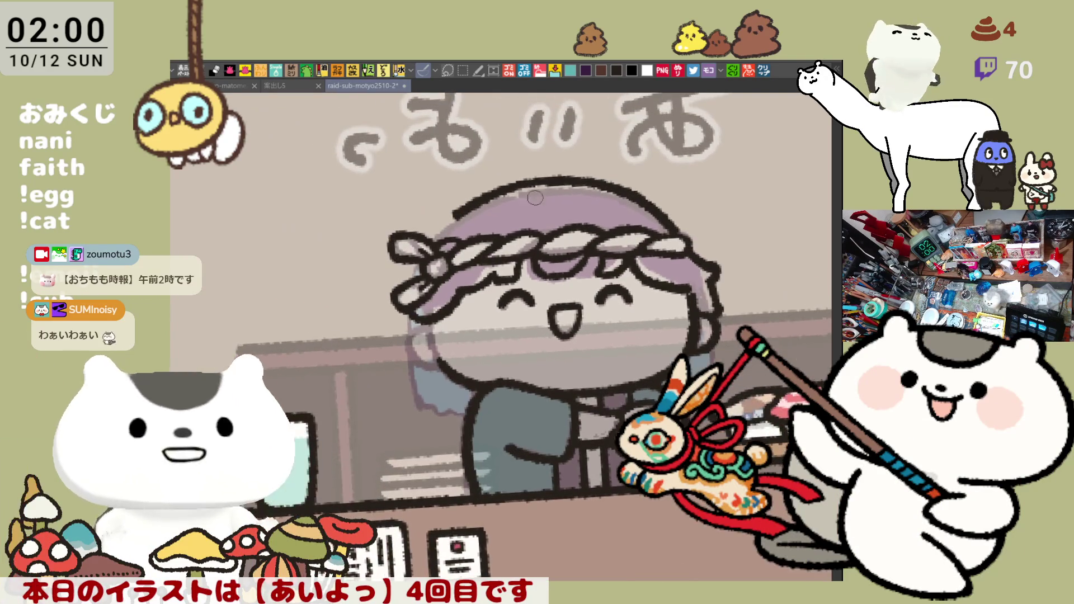
{"action": "key", "text": "h"}
{"action": "mouse_move", "coordinate": [458, 202]}
{"action": "left_mouse_down"}
{"action": "mouse_move", "coordinate": [467, 193]}
{"action": "mouse_move", "coordinate": [513, 219]}
{"action": "left_mouse_up"}
{"action": "left_click_drag", "start_coordinate": [454, 191], "coordinate": [523, 221]}
{"action": "key", "text": "ctrl+z"}
{"action": "left_click_drag", "start_coordinate": [425, 178], "coordinate": [523, 221]}
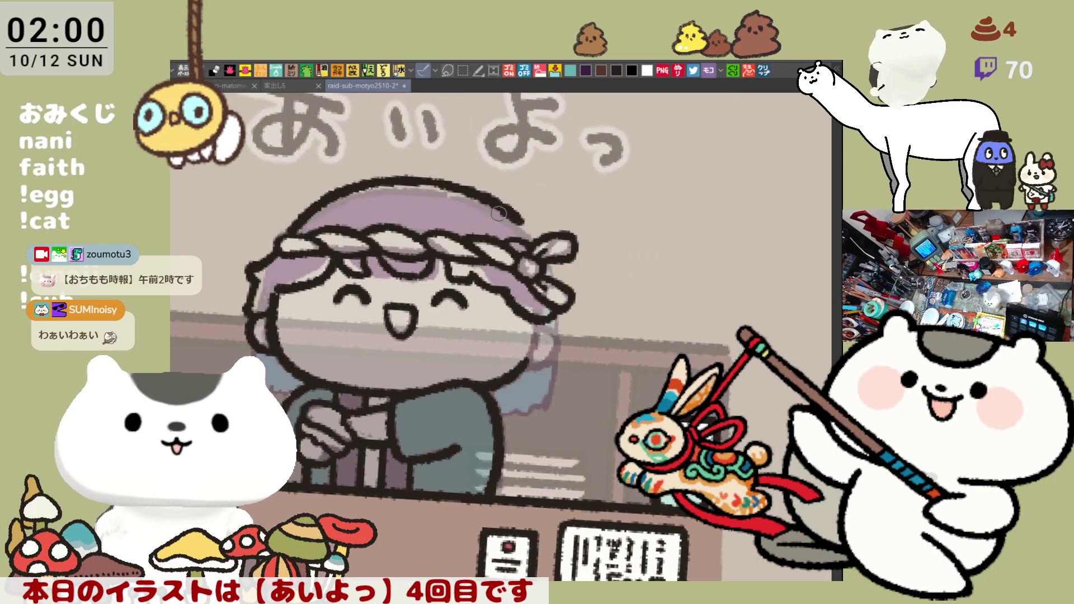
{"action": "key", "text": "ctrl+z"}
{"action": "mouse_move", "coordinate": [386, 181]}
{"action": "left_mouse_down"}
{"action": "mouse_move", "coordinate": [479, 195]}
{"action": "mouse_move", "coordinate": [516, 214]}
{"action": "left_mouse_up"}
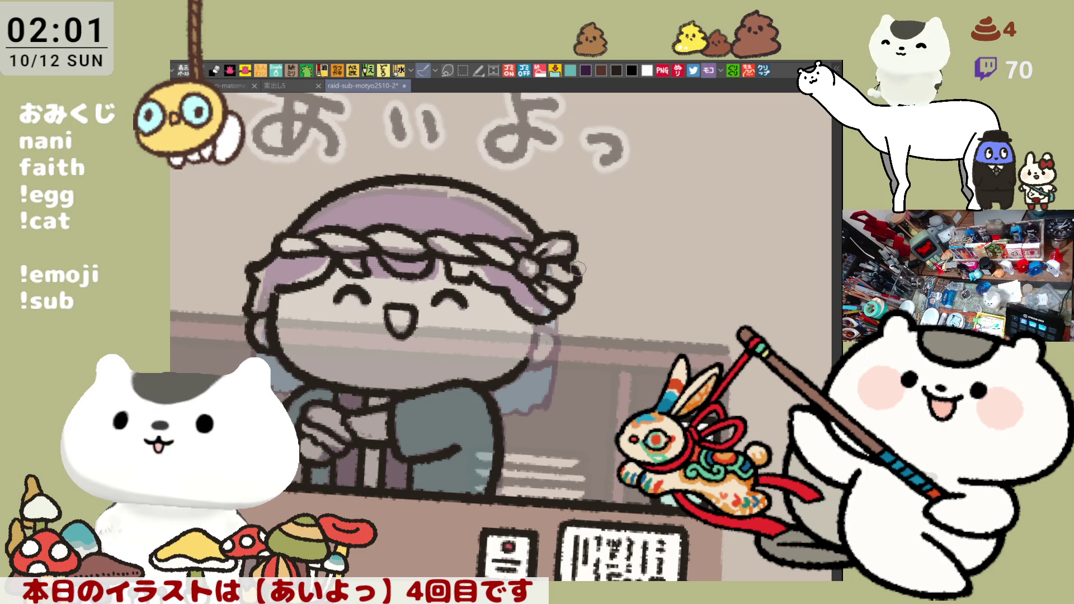
{"action": "key", "text": "h"}
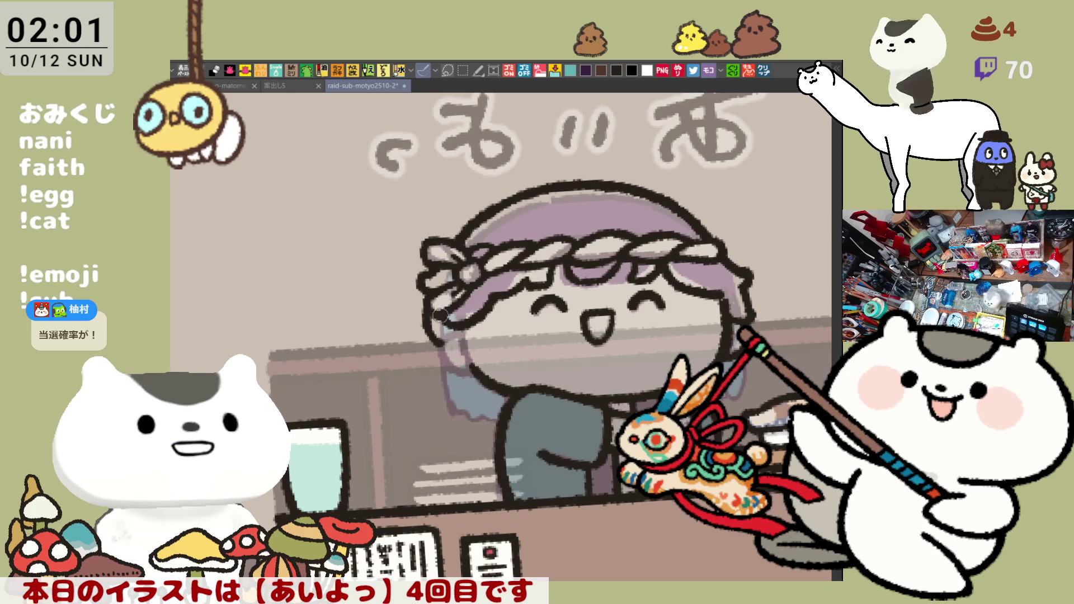
{"action": "key", "text": "h"}
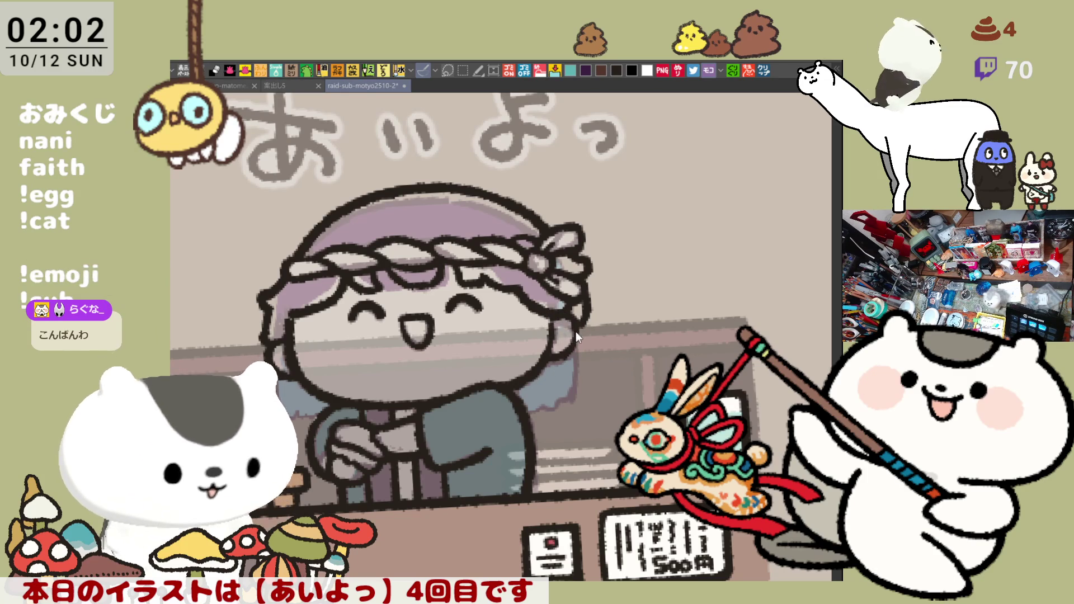
Step: Draw a curved hair strand and small mark beside the cheek, then compare it mirrored
{"action": "mouse_move", "coordinate": [551, 328]}
{"action": "left_mouse_down"}
{"action": "mouse_move", "coordinate": [578, 338]}
{"action": "mouse_move", "coordinate": [545, 354]}
{"action": "left_mouse_up"}
{"action": "left_click_drag", "start_coordinate": [555, 314], "coordinate": [560, 320]}
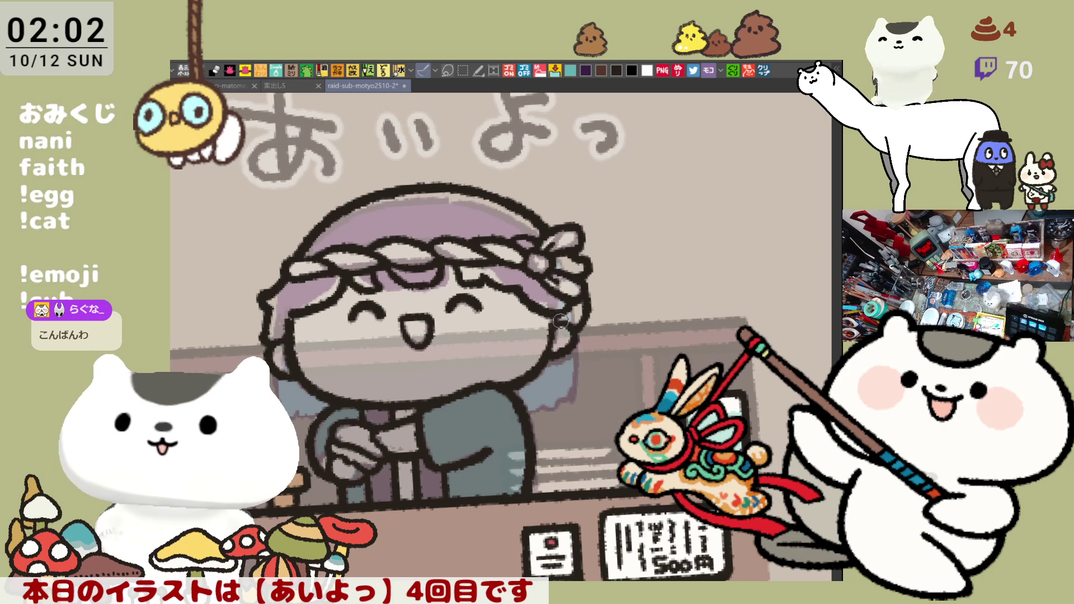
{"action": "key", "text": "asciicircum"}
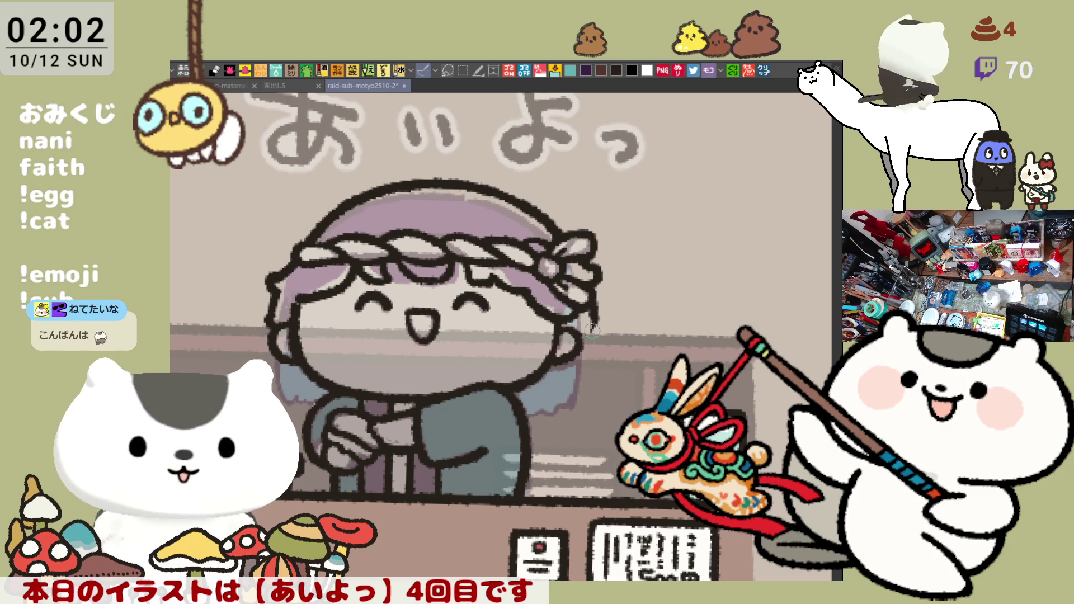
{"action": "key", "text": "h"}
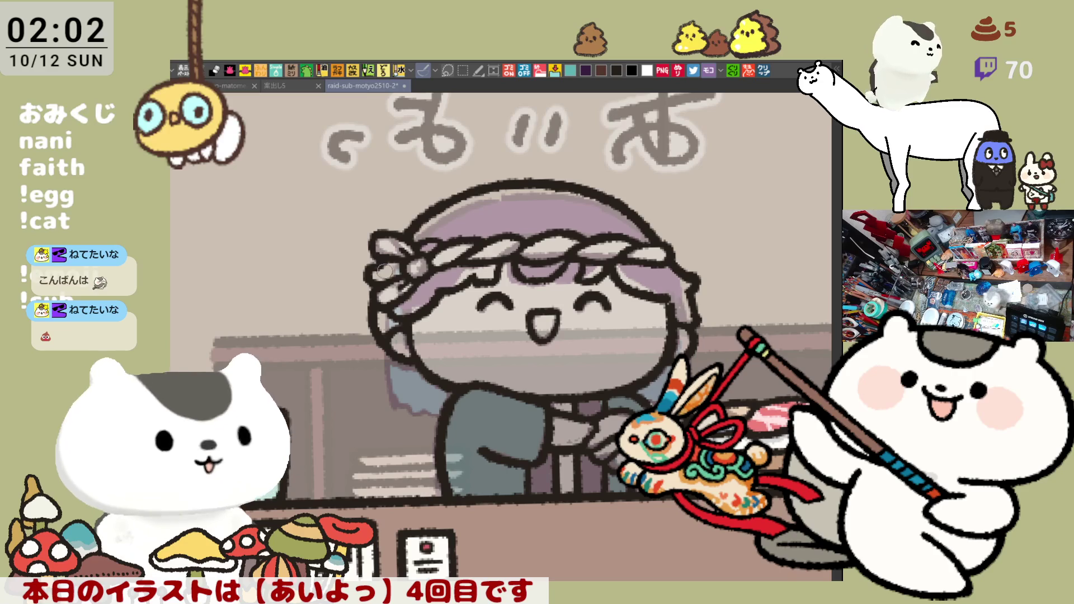
{"action": "key", "text": "h"}
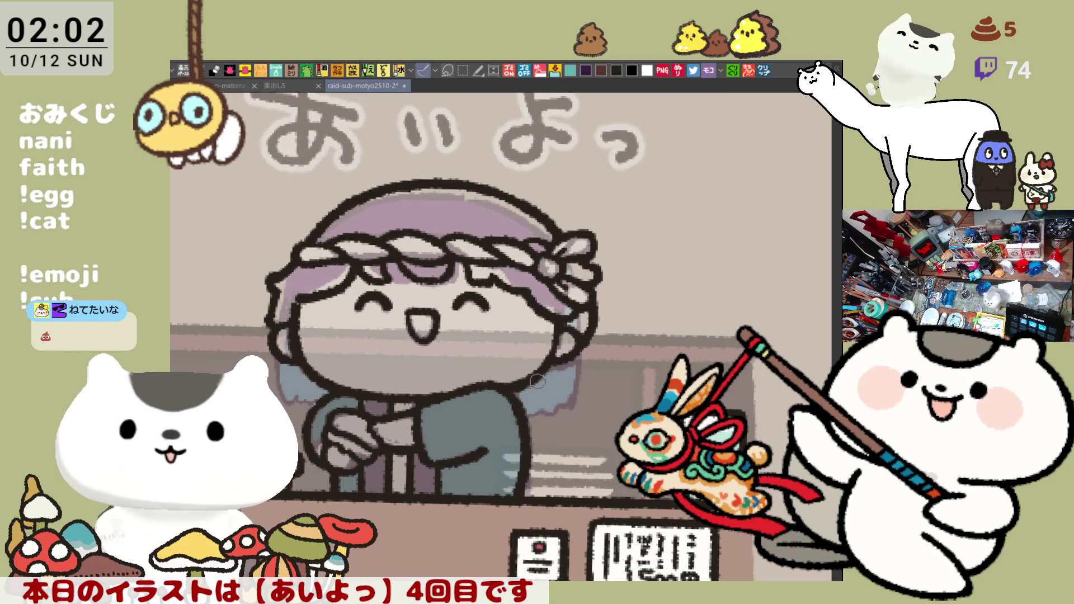
{"action": "key", "text": "h"}
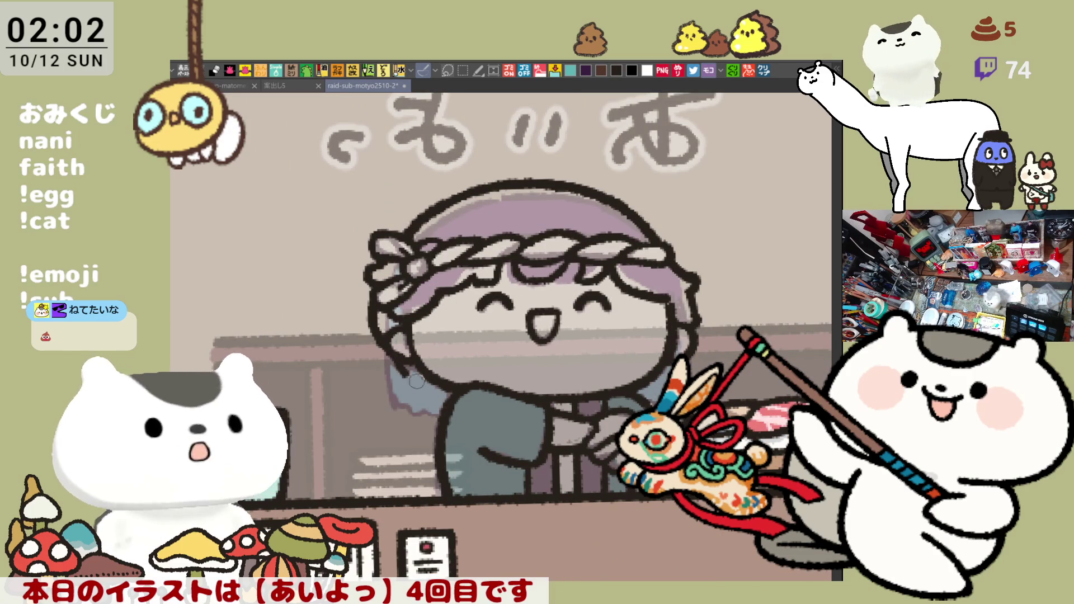
Step: Redraw the hair line near the collar through repeated undo-and-retry strokes
{"action": "left_click_drag", "start_coordinate": [399, 367], "coordinate": [434, 381]}
{"action": "key", "text": "ctrl+z"}
{"action": "key", "text": "ctrl+z"}
{"action": "key", "text": "ctrl+z"}
{"action": "left_click_drag", "start_coordinate": [392, 351], "coordinate": [438, 387]}
{"action": "key", "text": "ctrl+z"}
{"action": "left_click_drag", "start_coordinate": [391, 351], "coordinate": [438, 384]}
{"action": "key", "text": "ctrl+z"}
{"action": "left_click_drag", "start_coordinate": [391, 351], "coordinate": [445, 389]}
{"action": "key", "text": "ctrl+z"}
{"action": "left_click_drag", "start_coordinate": [398, 357], "coordinate": [448, 390]}
{"action": "key", "text": "ctrl+z"}
{"action": "left_click_drag", "start_coordinate": [395, 354], "coordinate": [445, 390]}
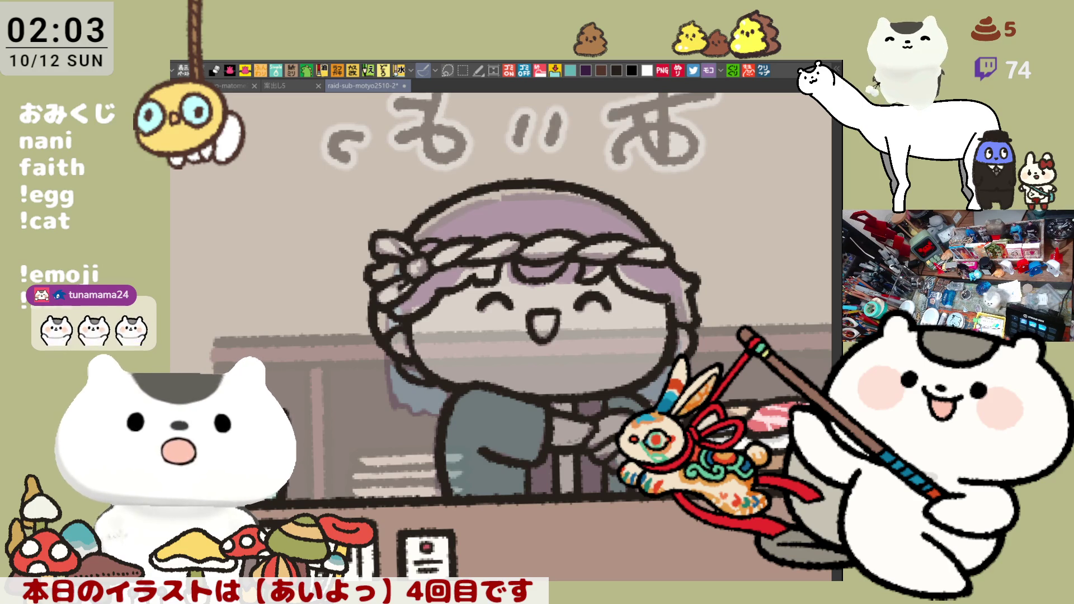
{"action": "scroll", "coordinate": [609, 522], "scroll_direction": "down", "scroll_amount": 1}
{"action": "key", "text": "h"}
{"action": "scroll", "coordinate": [582, 384], "scroll_direction": "up", "scroll_amount": 1}
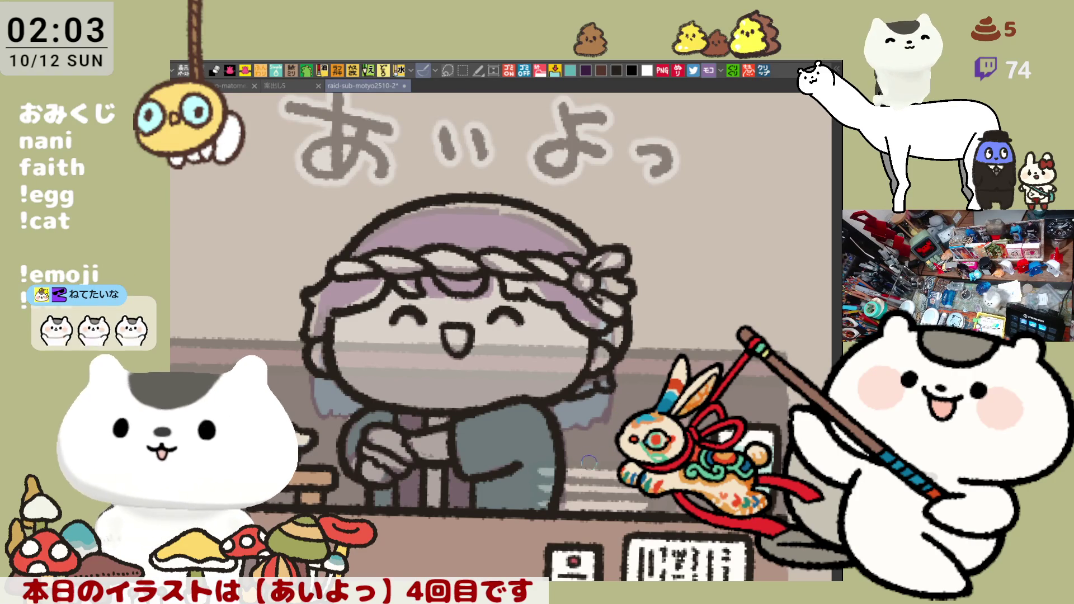
{"action": "scroll", "coordinate": [598, 388], "scroll_direction": "left", "scroll_amount": 5}
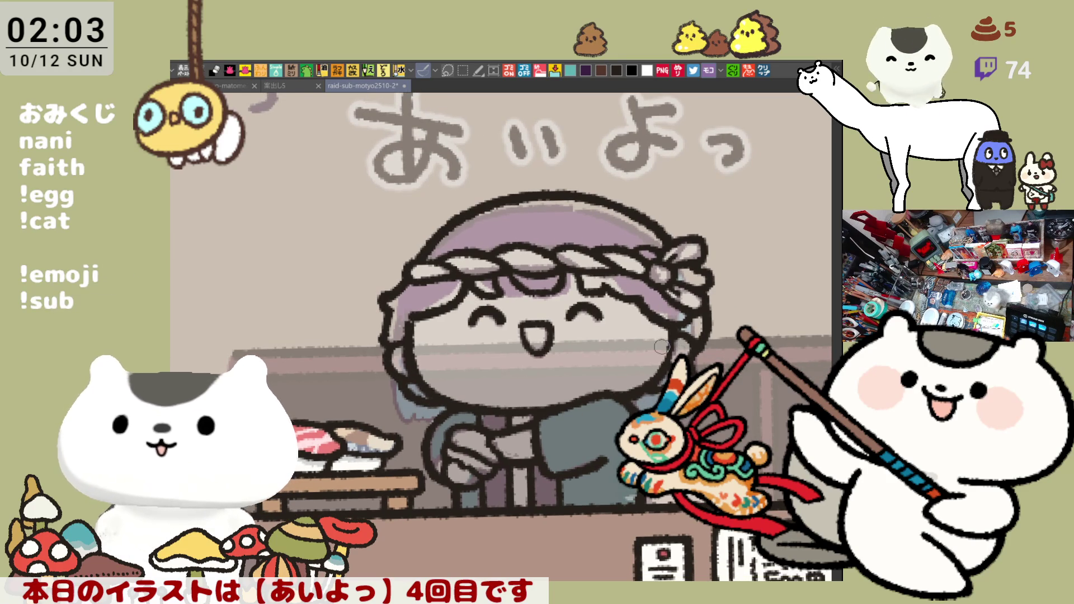
{"action": "scroll", "coordinate": [662, 347], "scroll_direction": "down", "scroll_amount": 5}
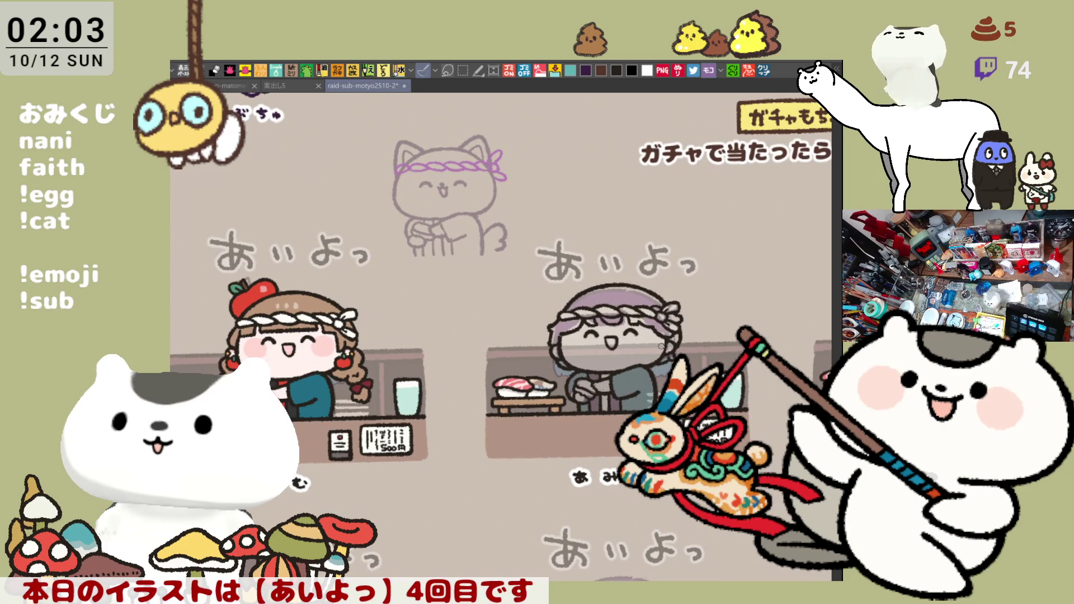
{"action": "scroll", "coordinate": [662, 346], "scroll_direction": "up", "scroll_amount": 4}
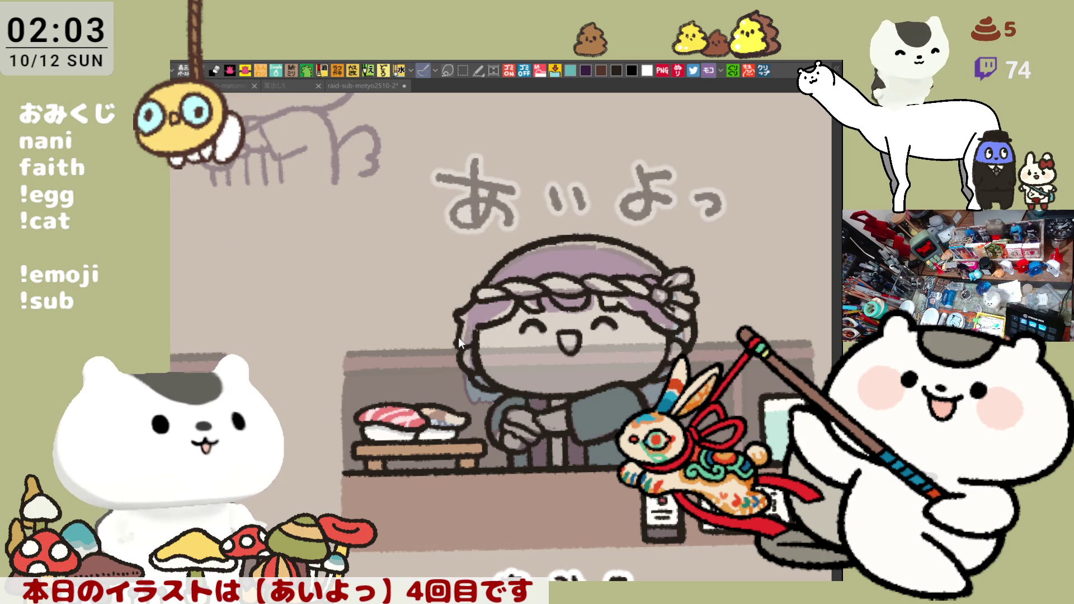
{"action": "key", "text": "ctrl+0"}
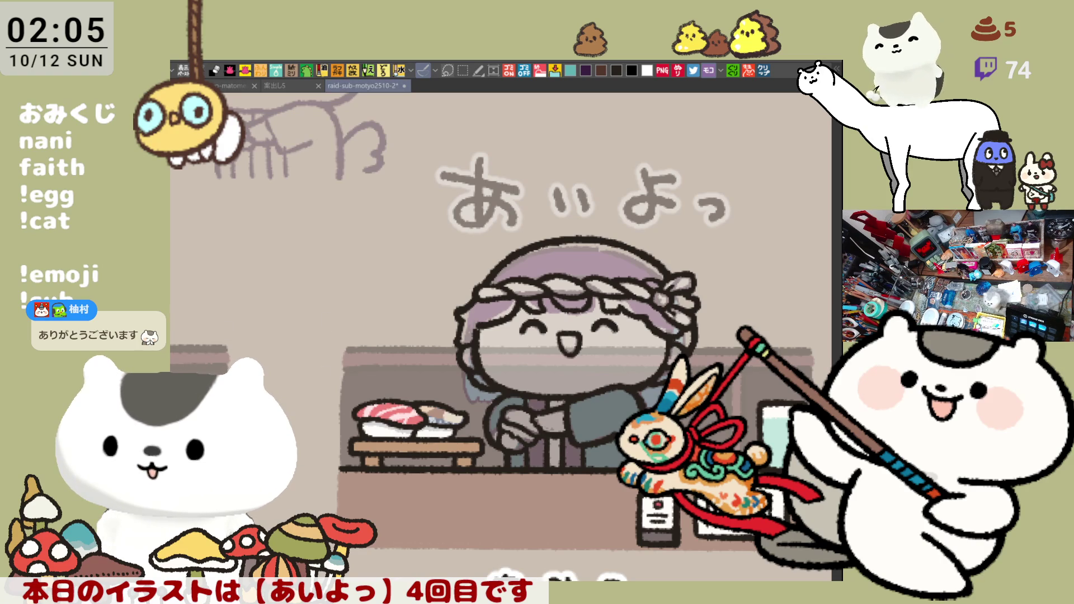
{"action": "key", "text": "ctrl+z"}
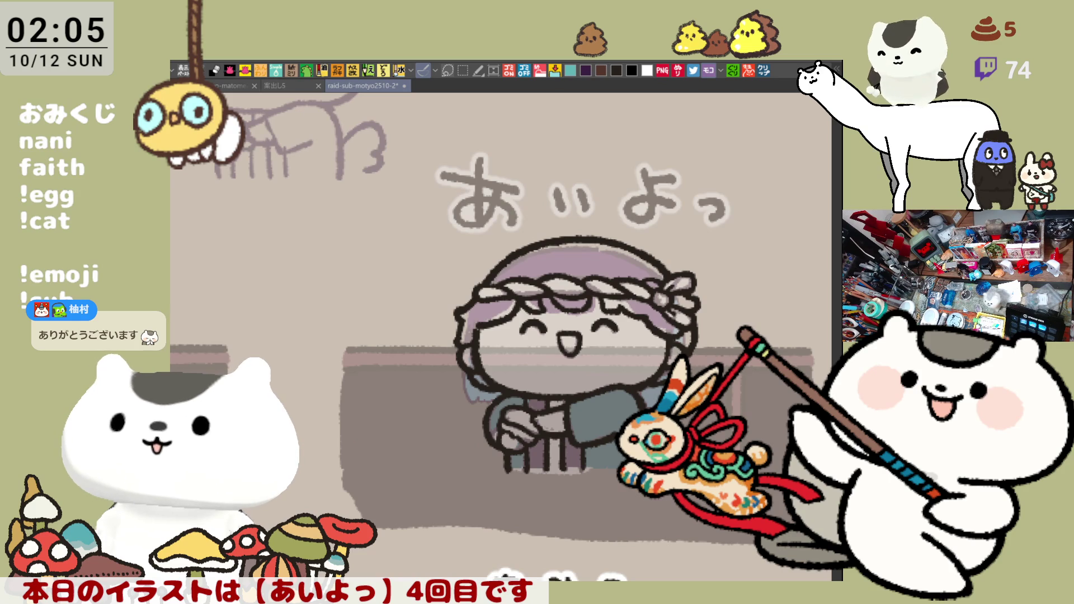
Step: Fill the chef teal, the face, ear and hands pale skin, and try a brown head top
{"action": "left_click_drag", "start_coordinate": [509, 469], "coordinate": [620, 469]}
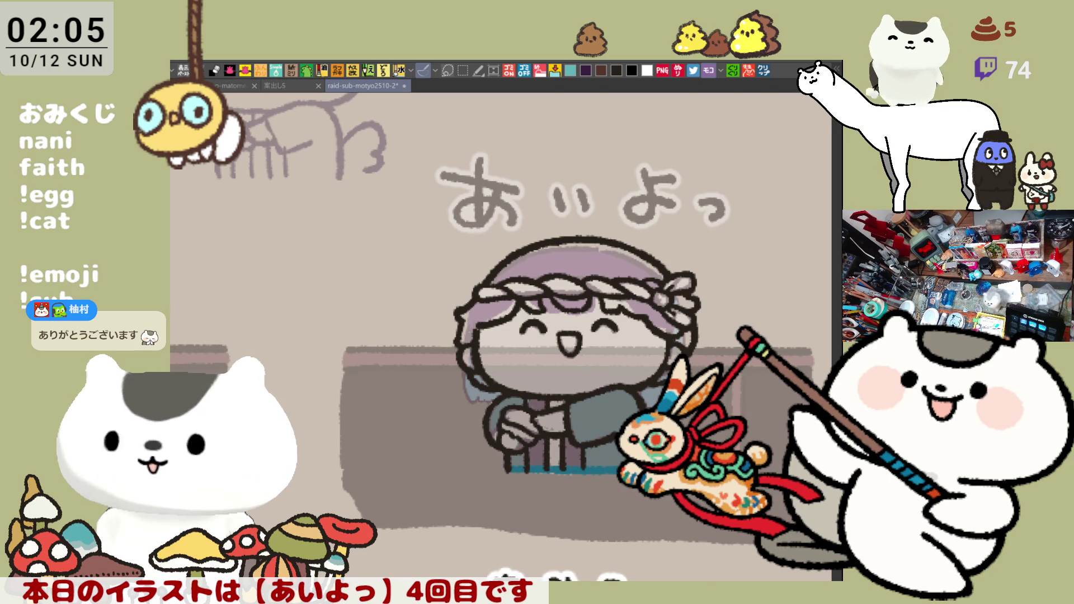
{"action": "left_click", "coordinate": [492, 476]}
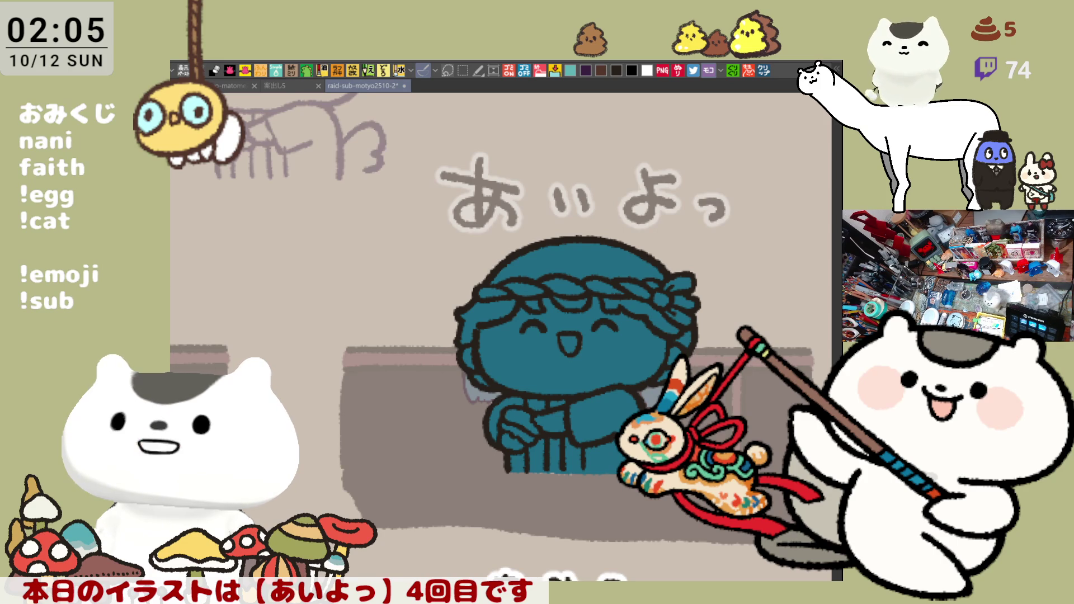
{"action": "left_click", "coordinate": [560, 362]}
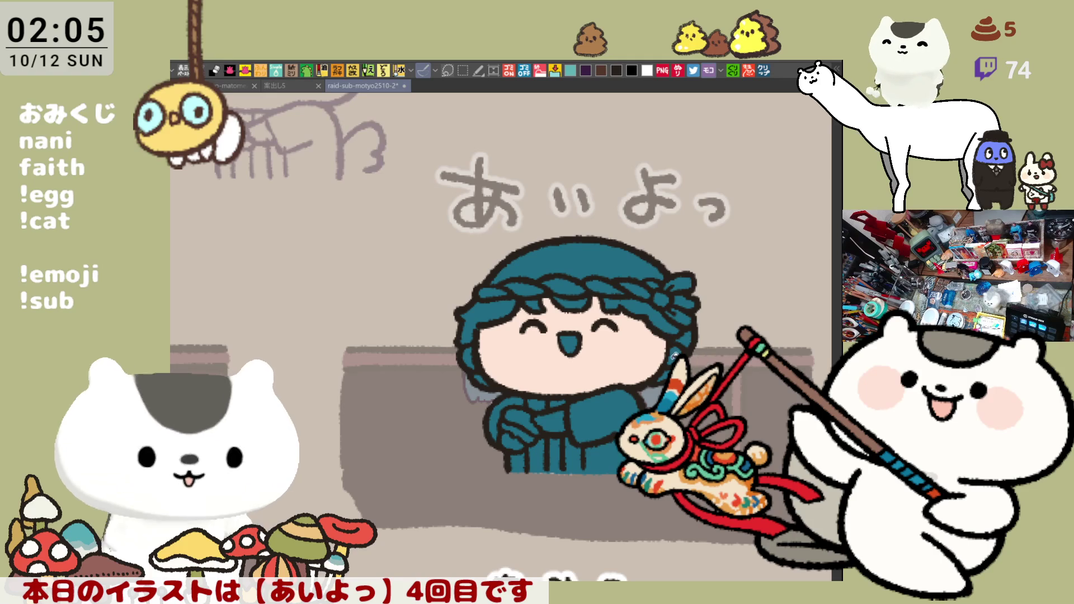
{"action": "left_click", "coordinate": [470, 358]}
{"action": "left_click", "coordinate": [512, 442]}
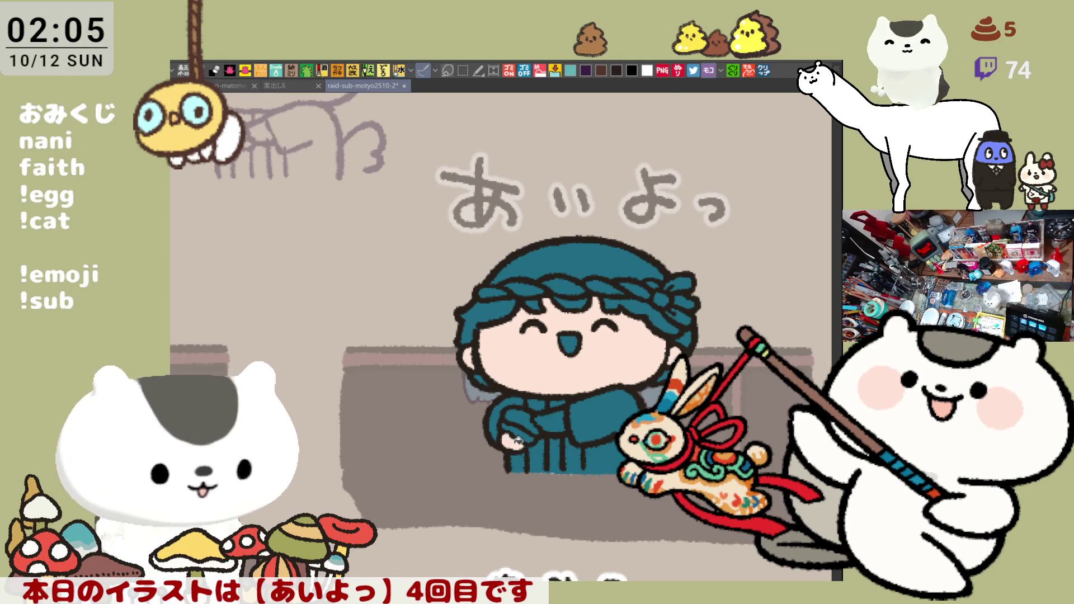
{"action": "left_click", "coordinate": [552, 423]}
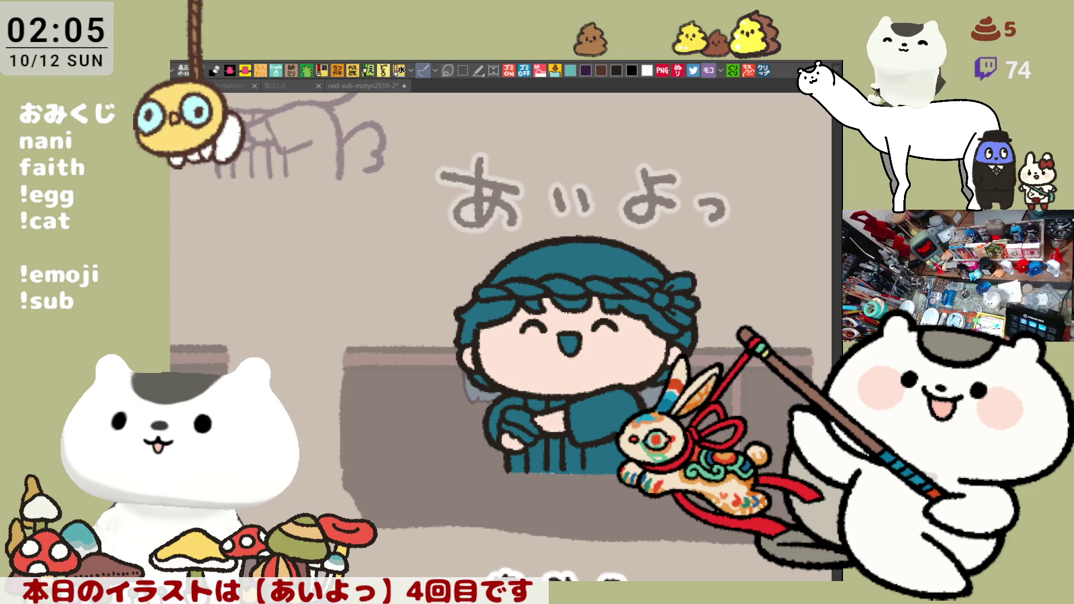
{"action": "left_click", "coordinate": [582, 259]}
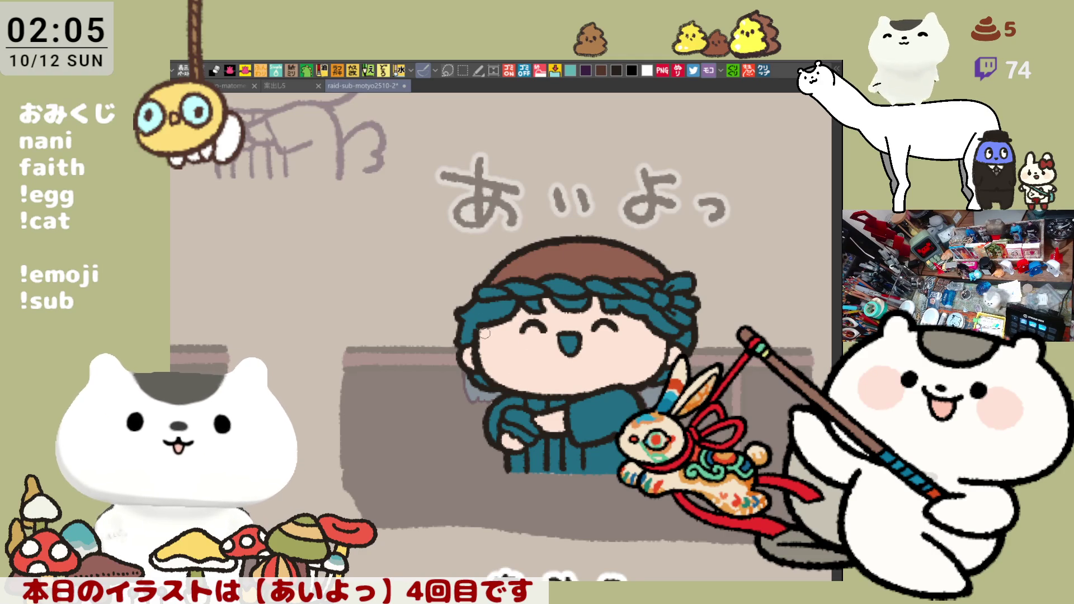
{"action": "key", "text": "ctrl+z"}
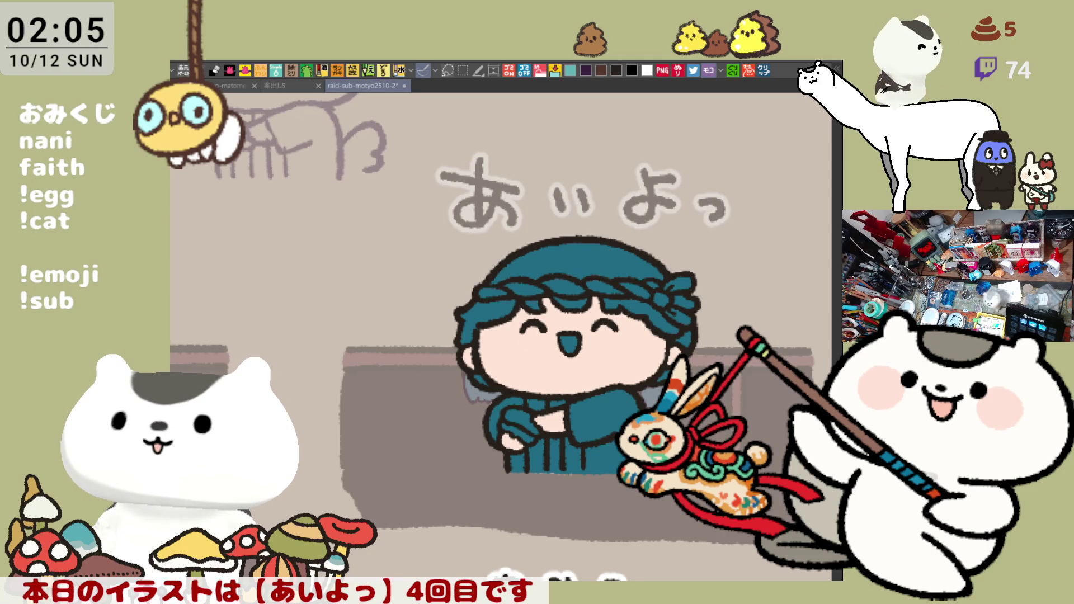
Step: Fill the hair brown, streak white rope highlights across the headband, and shade the hair's left side
{"action": "left_click", "coordinate": [591, 267]}
{"action": "left_click", "coordinate": [497, 307]}
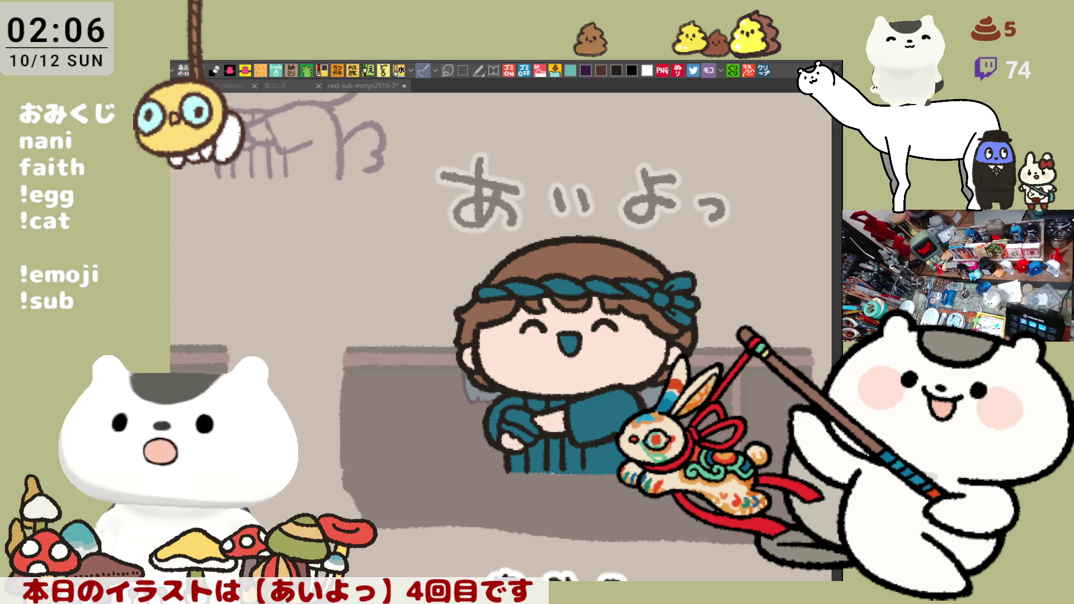
{"action": "left_click_drag", "start_coordinate": [667, 288], "coordinate": [690, 277]}
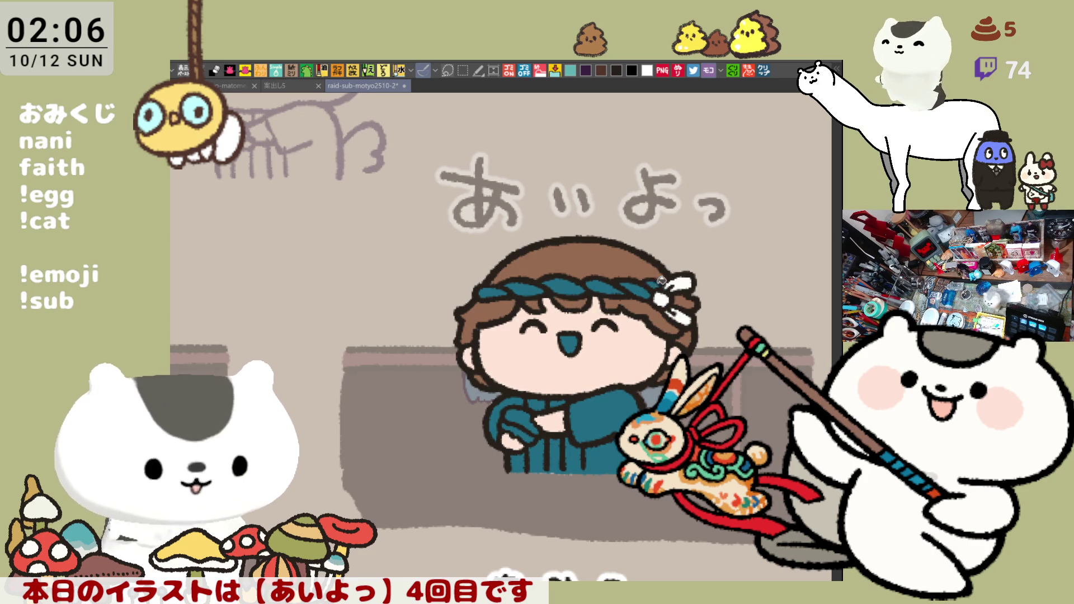
{"action": "left_click_drag", "start_coordinate": [649, 284], "coordinate": [482, 289]}
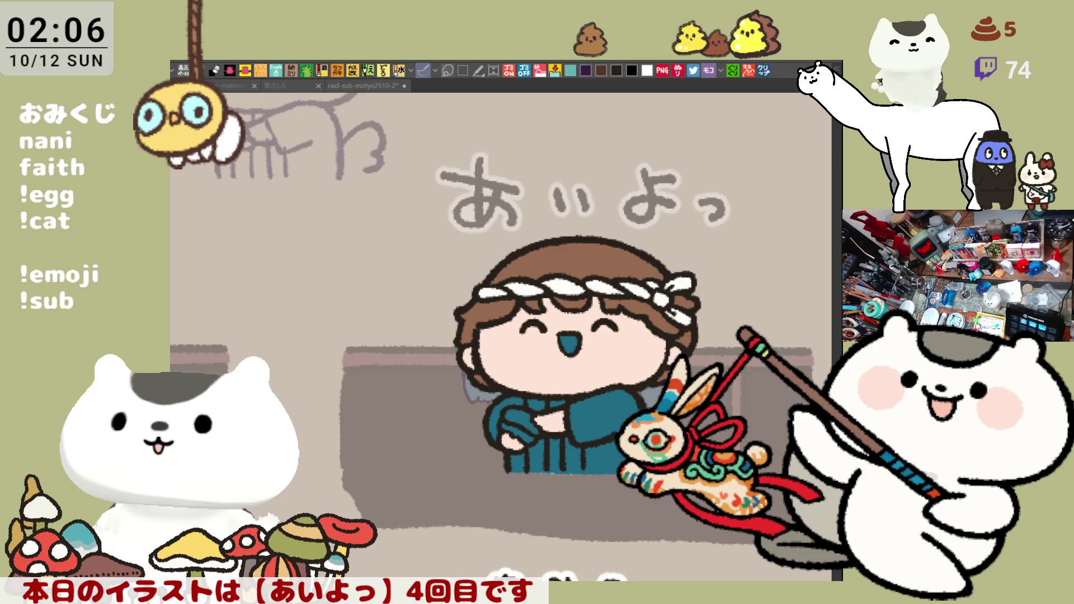
{"action": "mouse_move", "coordinate": [470, 302]}
{"action": "left_mouse_down"}
{"action": "mouse_move", "coordinate": [504, 319]}
{"action": "mouse_move", "coordinate": [487, 339]}
{"action": "mouse_move", "coordinate": [480, 323]}
{"action": "left_mouse_up"}
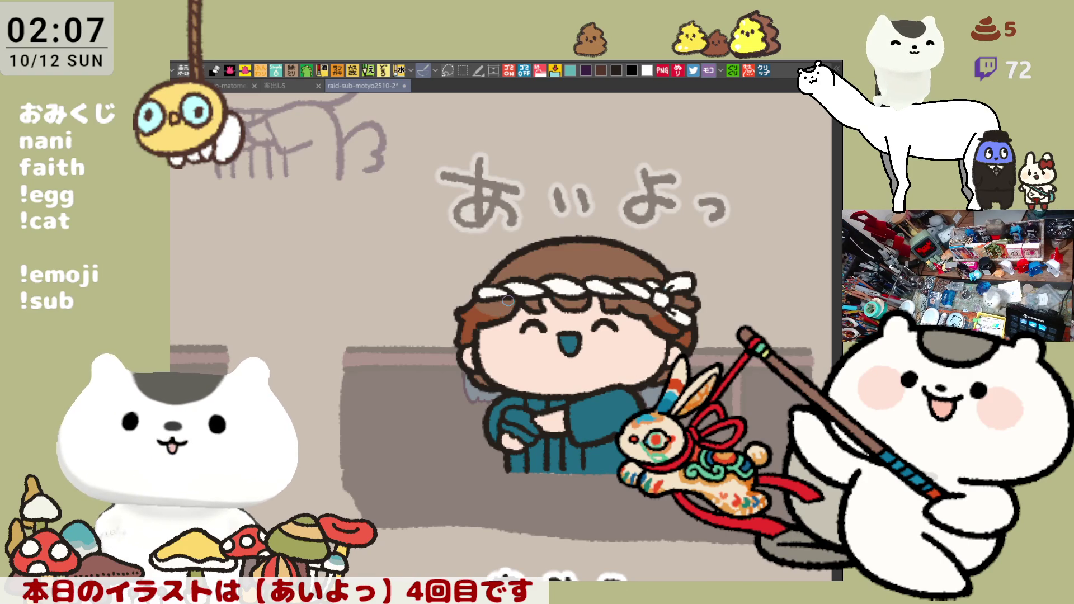
Step: Scroll the canvas view up to look over the finished rope headband
{"action": "scroll", "coordinate": [508, 300], "scroll_direction": "up", "scroll_amount": 3}
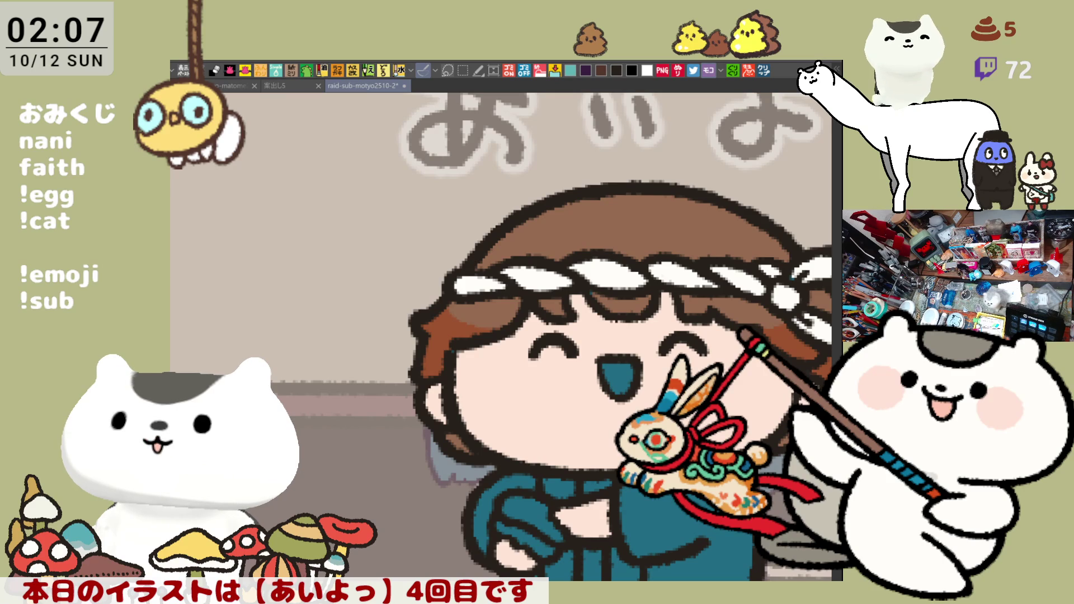
Step: Fill the open mouth peach and add solid pink blush on the left and right cheeks
{"action": "left_click_drag", "start_coordinate": [629, 457], "coordinate": [505, 411]}
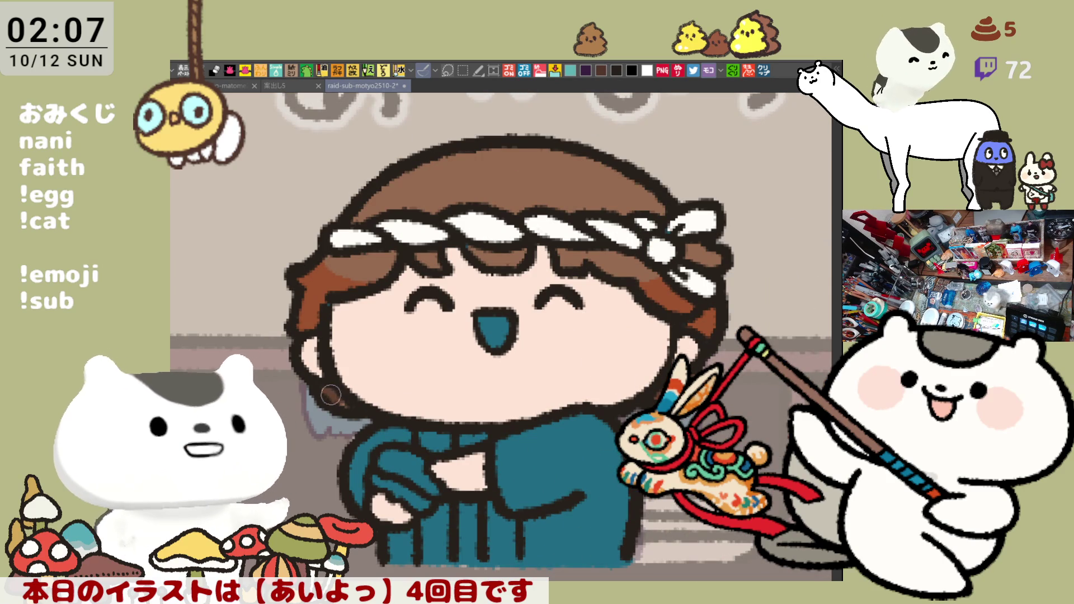
{"action": "left_click_drag", "start_coordinate": [558, 386], "coordinate": [578, 384]}
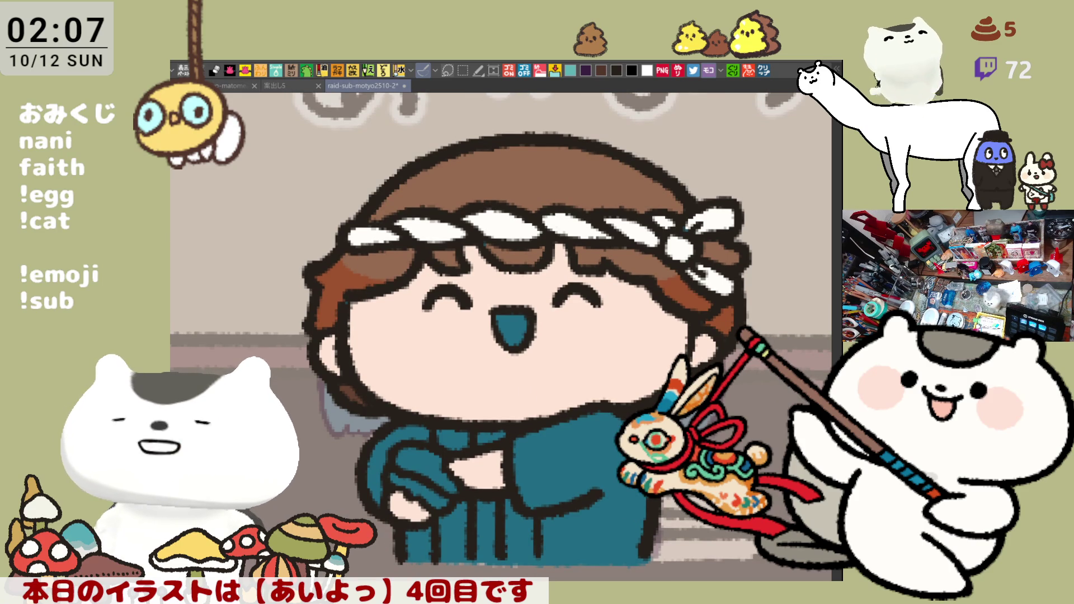
{"action": "left_click", "coordinate": [533, 330]}
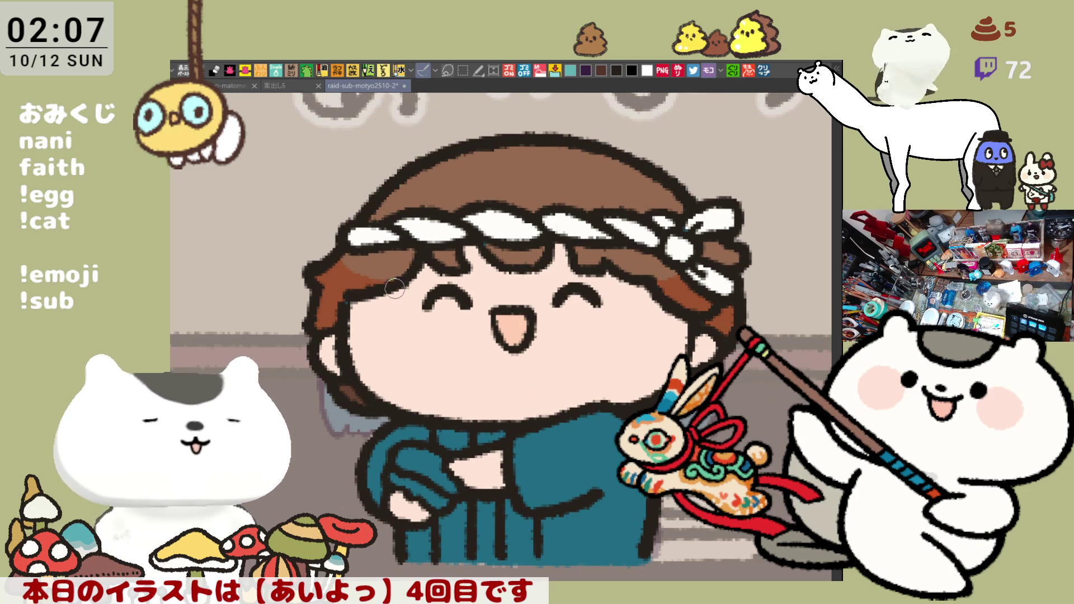
{"action": "mouse_move", "coordinate": [407, 297]}
{"action": "left_mouse_down"}
{"action": "mouse_move", "coordinate": [428, 344]}
{"action": "mouse_move", "coordinate": [400, 287]}
{"action": "left_mouse_up"}
{"action": "left_click", "coordinate": [425, 315]}
{"action": "mouse_move", "coordinate": [634, 296]}
{"action": "left_mouse_down"}
{"action": "mouse_move", "coordinate": [631, 355]}
{"action": "mouse_move", "coordinate": [619, 293]}
{"action": "mouse_move", "coordinate": [630, 302]}
{"action": "mouse_move", "coordinate": [639, 344]}
{"action": "mouse_move", "coordinate": [617, 285]}
{"action": "mouse_move", "coordinate": [654, 308]}
{"action": "mouse_move", "coordinate": [654, 339]}
{"action": "mouse_move", "coordinate": [604, 337]}
{"action": "left_mouse_up"}
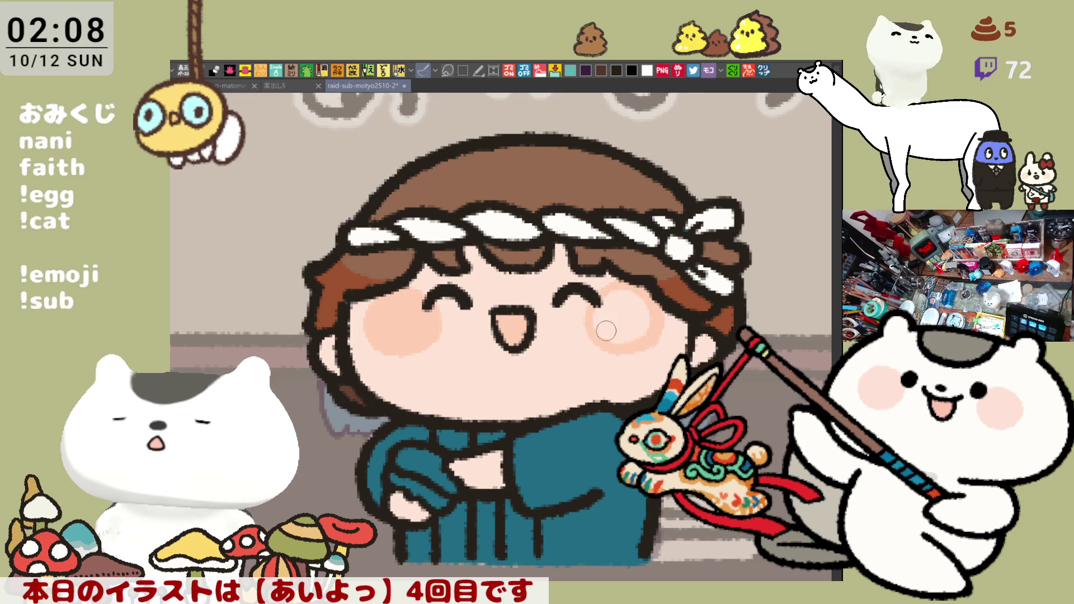
{"action": "left_click", "coordinate": [634, 333]}
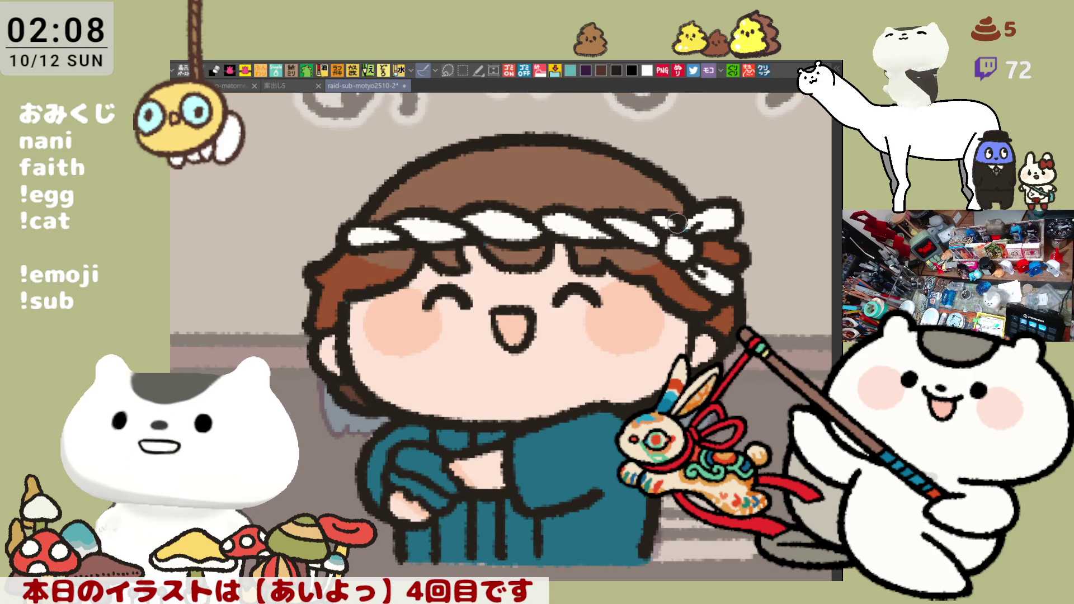
{"action": "scroll", "coordinate": [605, 244], "scroll_direction": "up", "scroll_amount": 2}
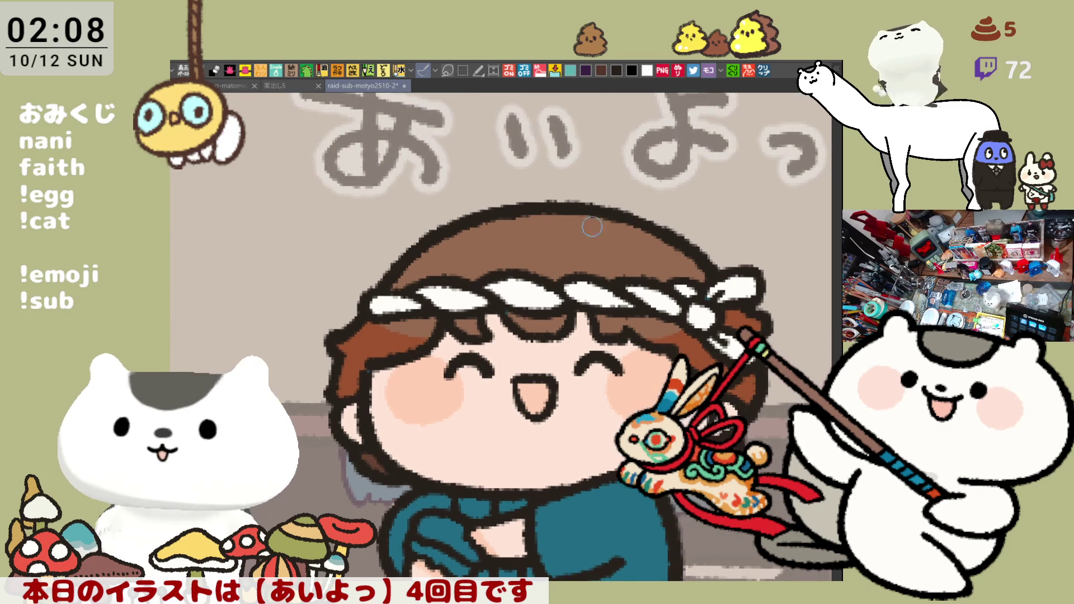
Step: Shade the top of the hair with two darker brown strokes
{"action": "mouse_move", "coordinate": [514, 221]}
{"action": "left_mouse_down"}
{"action": "mouse_move", "coordinate": [560, 234]}
{"action": "mouse_move", "coordinate": [652, 230]}
{"action": "mouse_move", "coordinate": [487, 230]}
{"action": "mouse_move", "coordinate": [624, 231]}
{"action": "left_mouse_up"}
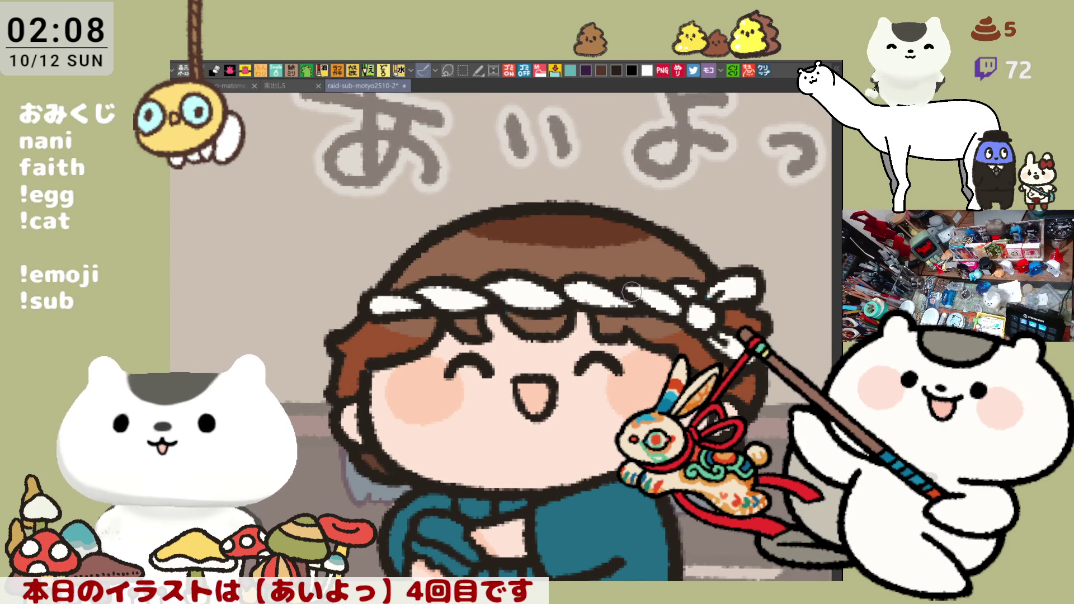
{"action": "mouse_move", "coordinate": [649, 238]}
{"action": "left_mouse_down"}
{"action": "mouse_move", "coordinate": [684, 265]}
{"action": "mouse_move", "coordinate": [662, 238]}
{"action": "mouse_move", "coordinate": [631, 261]}
{"action": "left_mouse_up"}
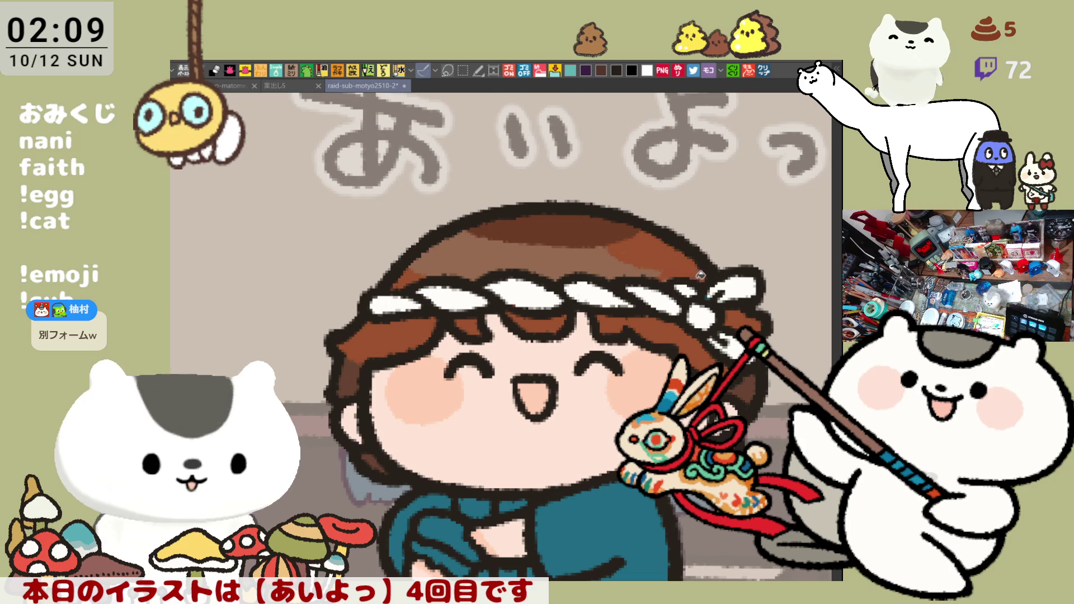
{"action": "scroll", "coordinate": [660, 274], "scroll_direction": "down", "scroll_amount": 2}
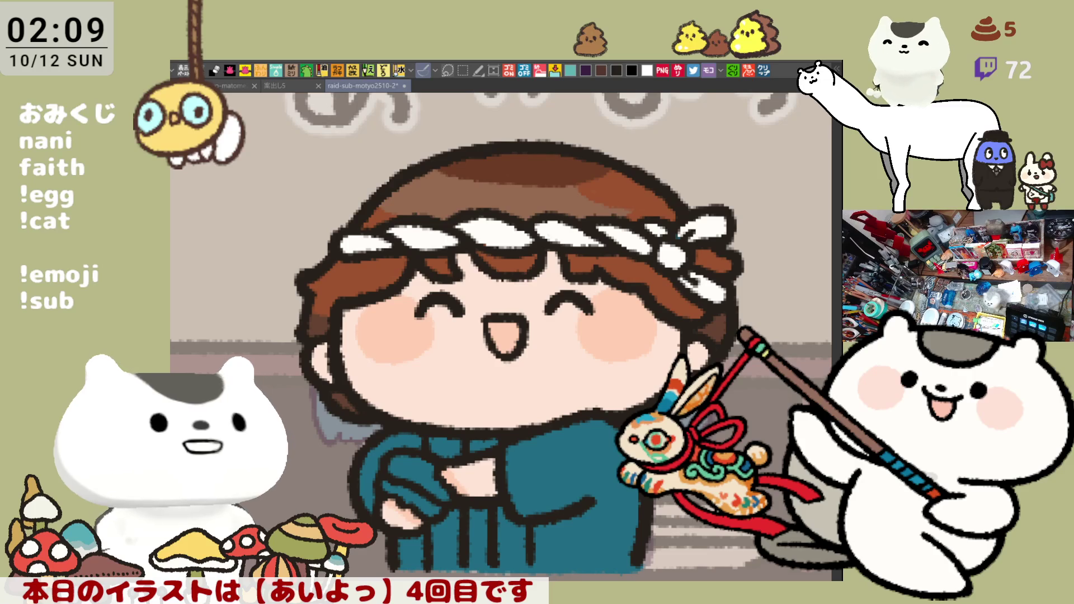
Step: Dot two small peach highlights on the hair, redoing one stray dab
{"action": "left_click", "coordinate": [520, 203]}
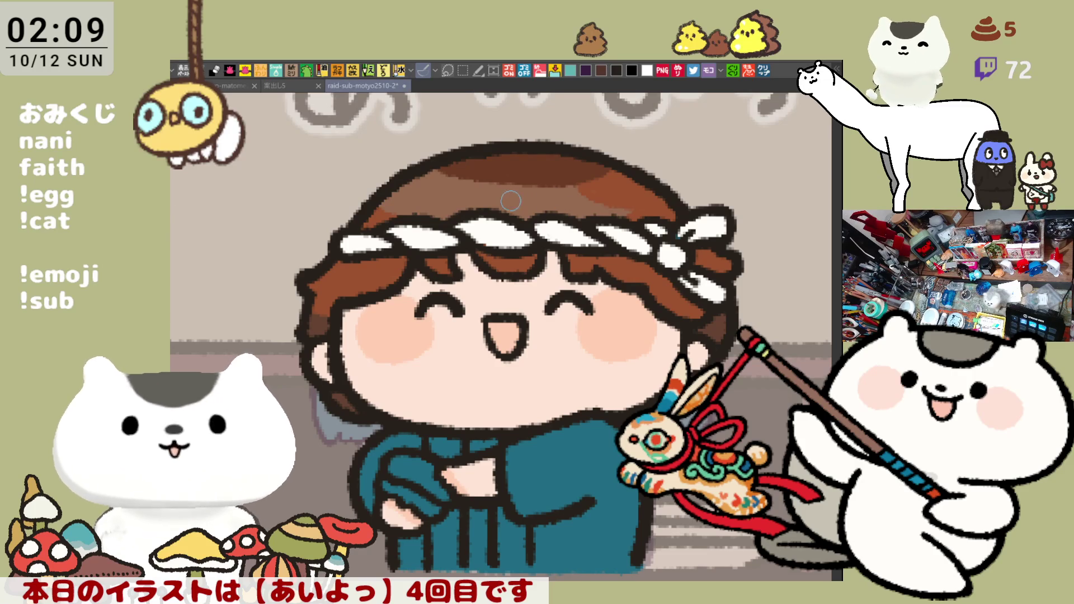
{"action": "key", "text": "ctrl+z"}
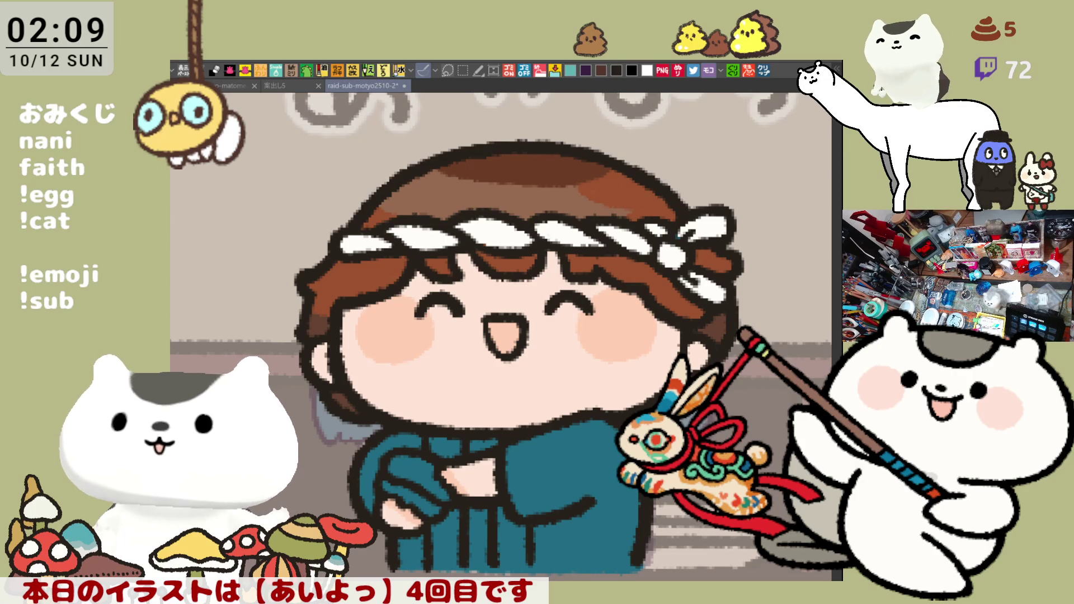
{"action": "left_click", "coordinate": [518, 202]}
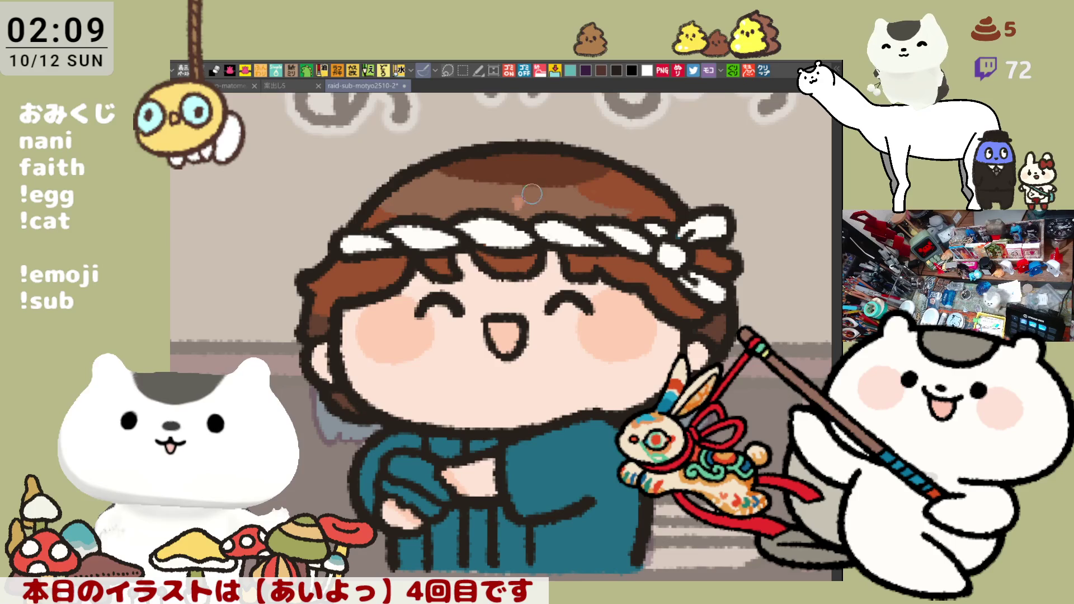
{"action": "left_click", "coordinate": [539, 202]}
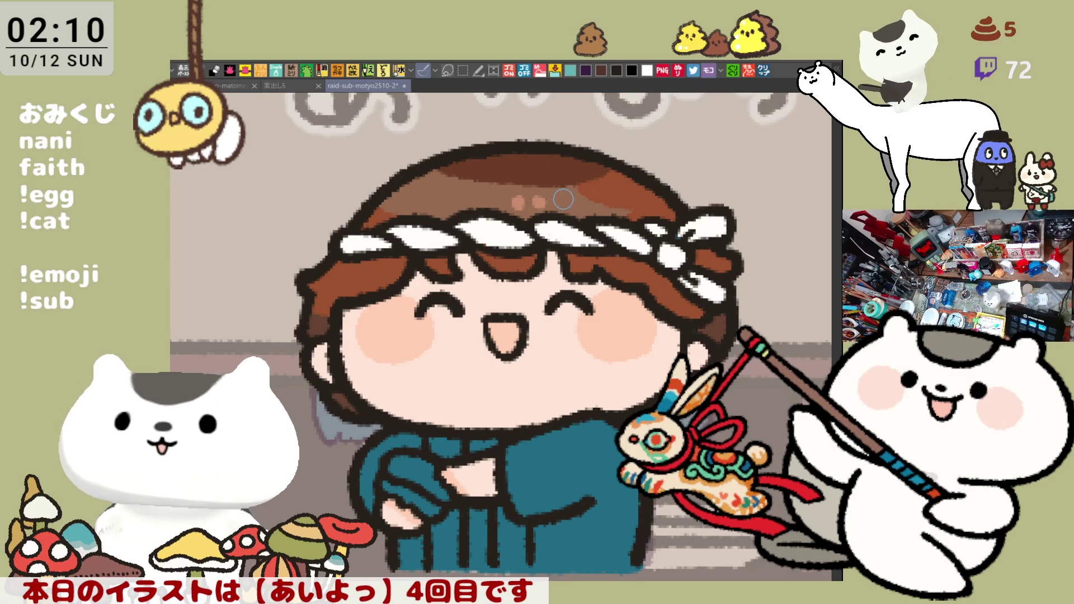
{"action": "scroll", "coordinate": [660, 295], "scroll_direction": "down", "scroll_amount": 3}
{"action": "scroll", "coordinate": [660, 295], "scroll_direction": "down", "scroll_amount": 1}
{"action": "scroll", "coordinate": [660, 295], "scroll_direction": "up", "scroll_amount": 5}
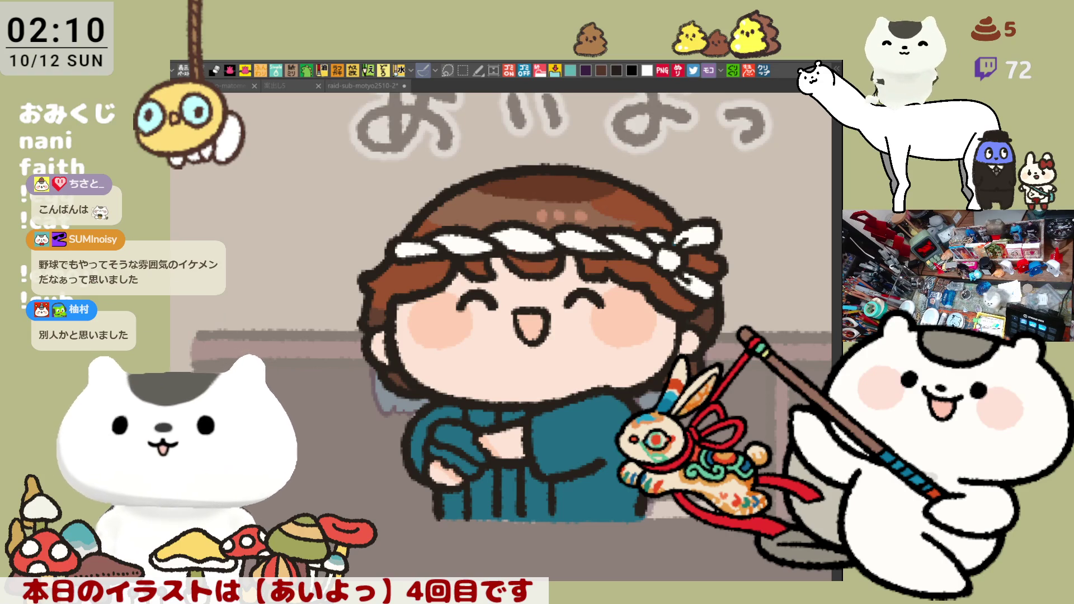
{"action": "left_click", "coordinate": [493, 510]}
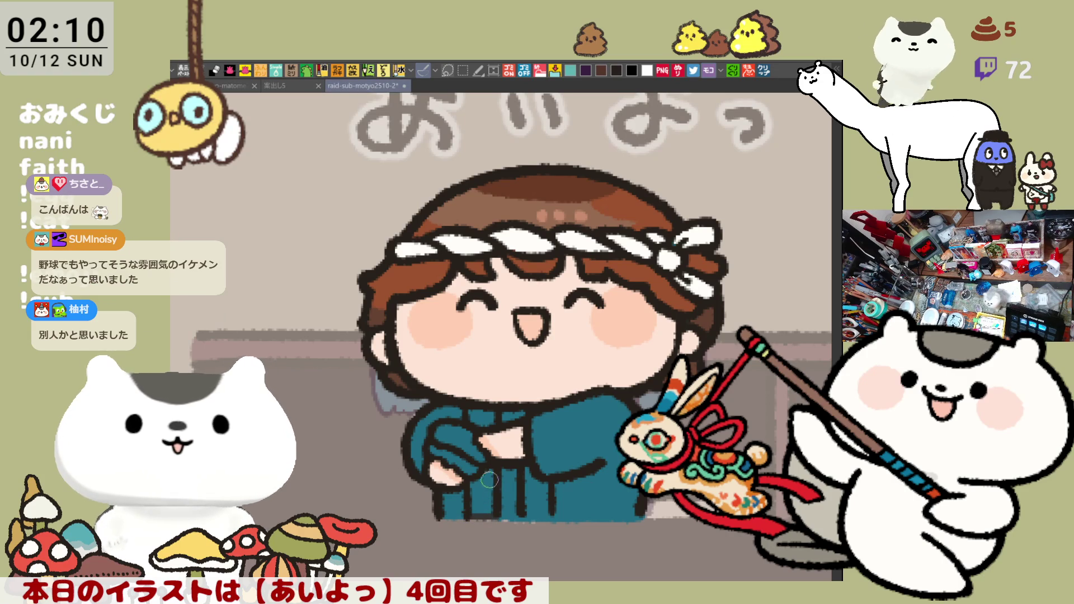
Step: Fill the hakama and collar dark grey and darken the hakama hem
{"action": "key", "text": "g"}
{"action": "left_click", "coordinate": [486, 487]}
{"action": "left_click", "coordinate": [488, 408]}
{"action": "key", "text": "b"}
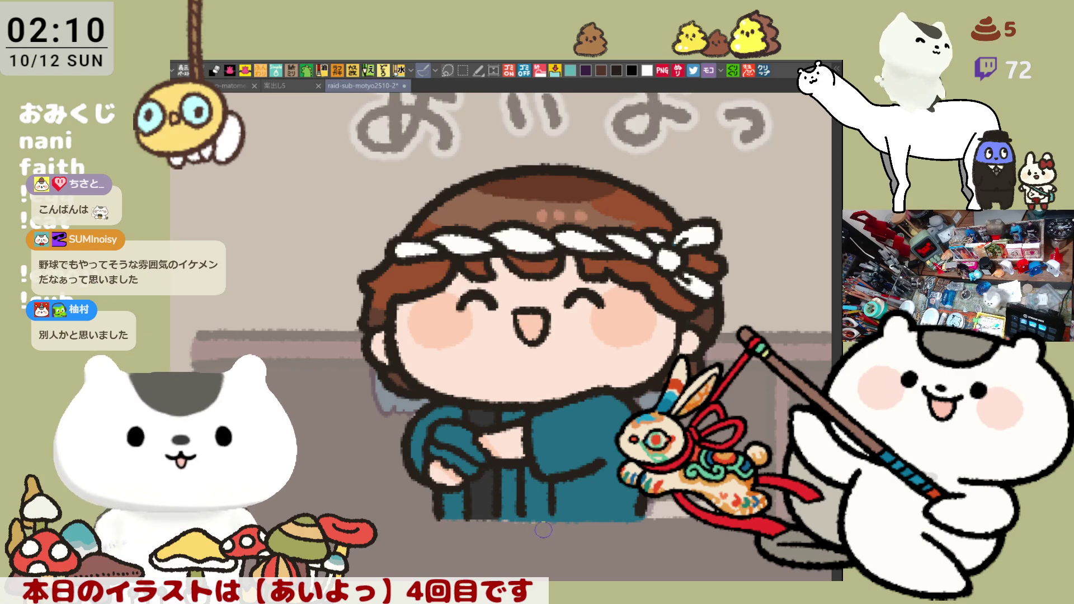
{"action": "mouse_move", "coordinate": [519, 511]}
{"action": "left_mouse_down"}
{"action": "mouse_move", "coordinate": [546, 519]}
{"action": "mouse_move", "coordinate": [532, 470]}
{"action": "left_mouse_up"}
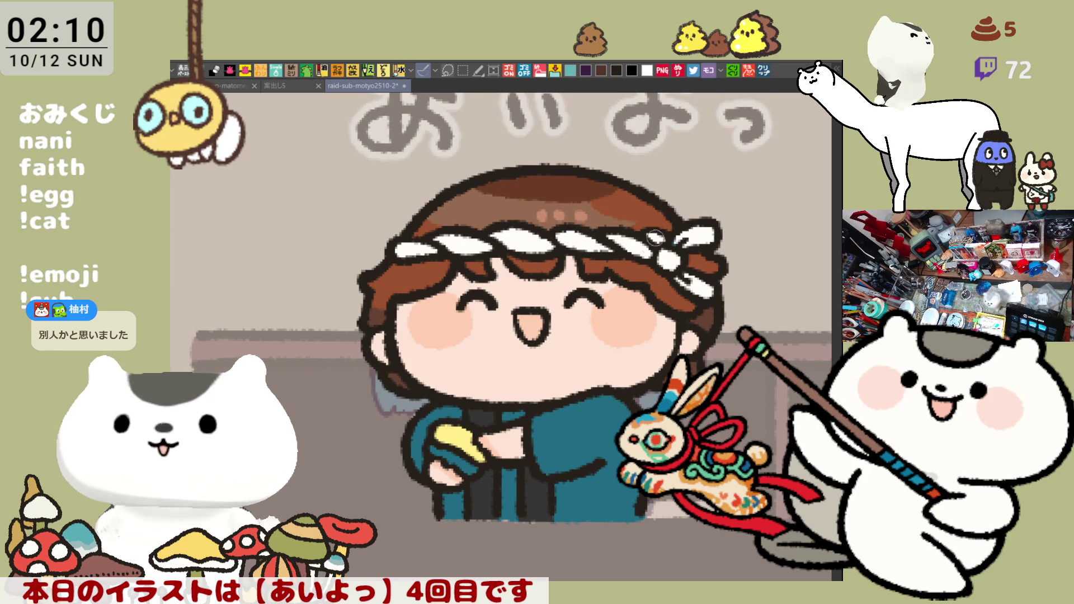
Step: Paint a yellow-and-white piece in the chef's hands and a green stripe down the kimono
{"action": "left_click_drag", "start_coordinate": [440, 456], "coordinate": [478, 464]}
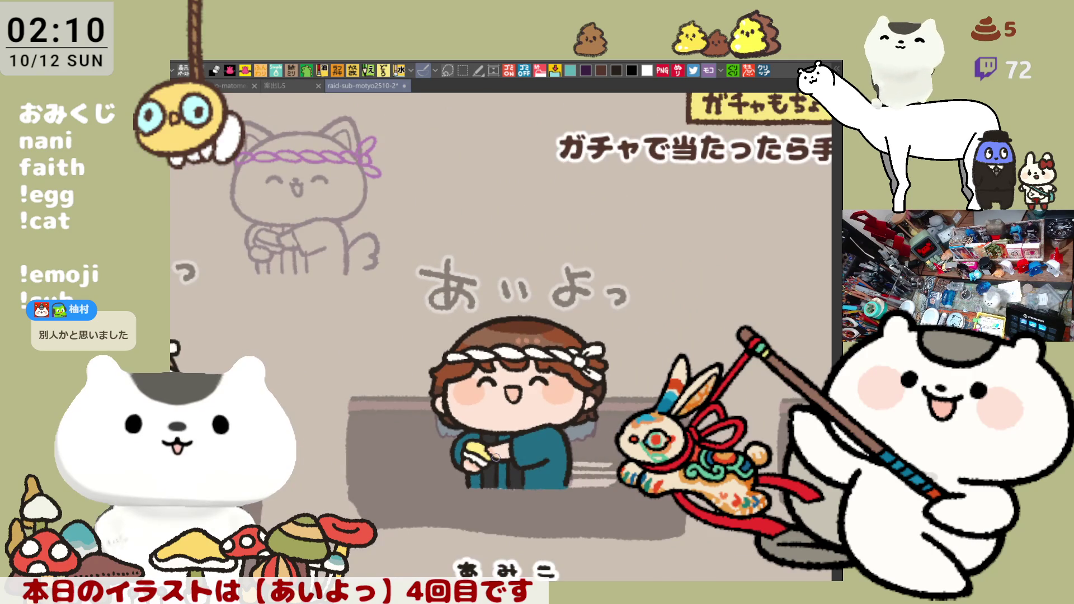
{"action": "scroll", "coordinate": [496, 458], "scroll_direction": "up", "scroll_amount": 2}
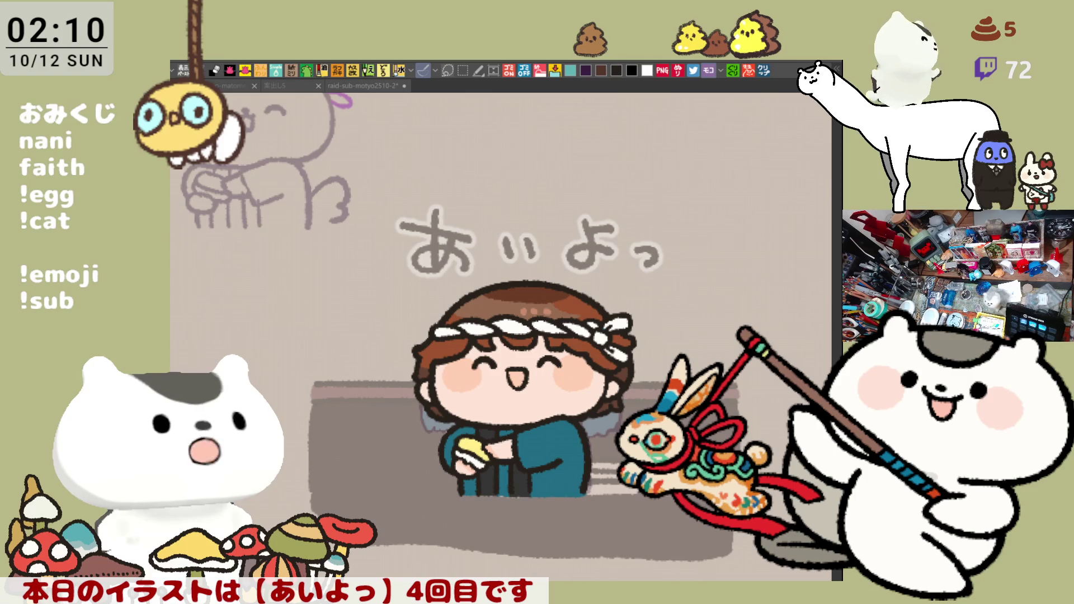
{"action": "left_click_drag", "start_coordinate": [509, 431], "coordinate": [505, 495]}
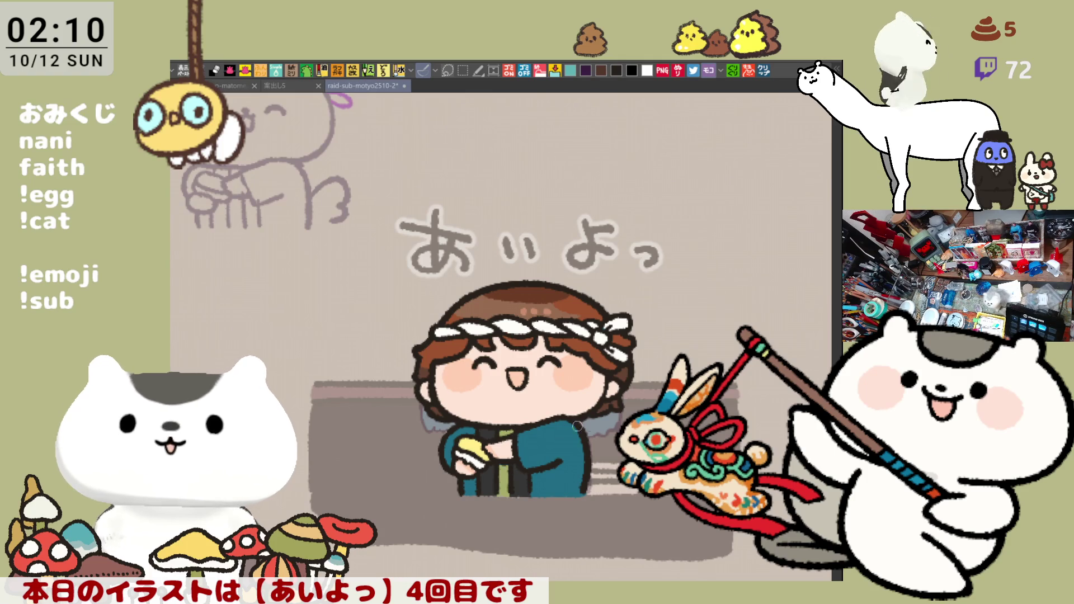
{"action": "scroll", "coordinate": [559, 431], "scroll_direction": "down", "scroll_amount": 3}
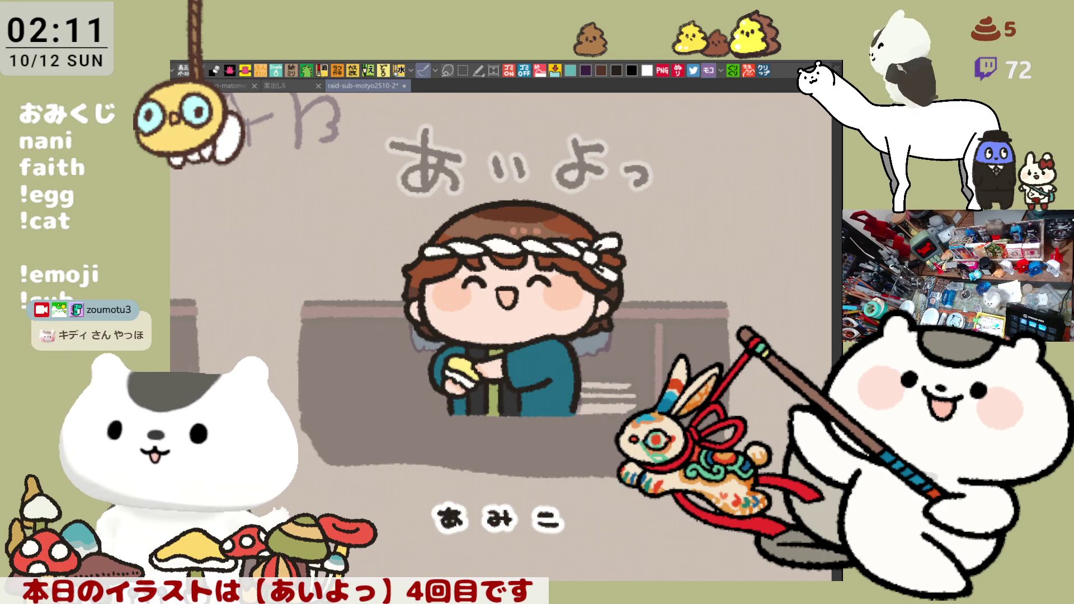
{"action": "key", "text": "m"}
{"action": "left_click_drag", "start_coordinate": [759, 526], "coordinate": [334, 157]}
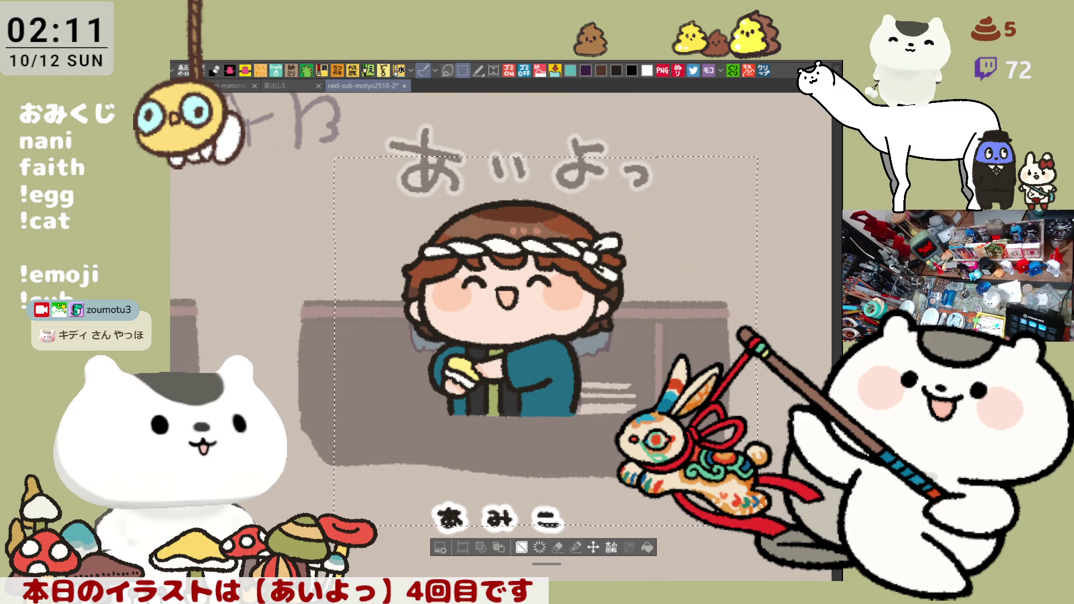
{"action": "key", "text": "ctrl+d"}
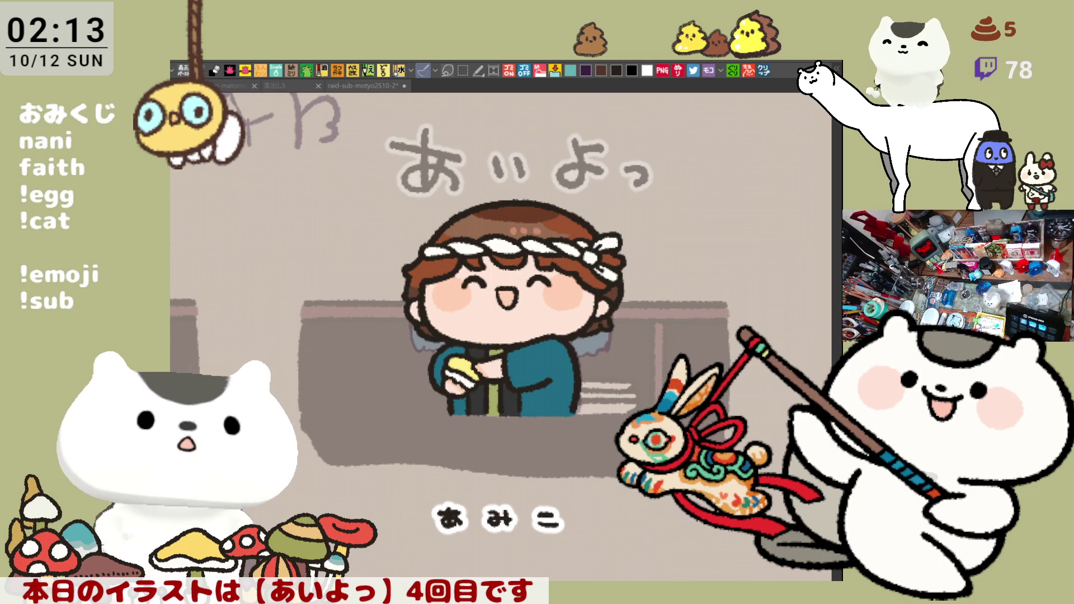
{"action": "key", "text": "ctrl+shift+v"}
Step: Bring the explanation text into view and try pink circles around the underscore and italic line
{"action": "scroll", "coordinate": [476, 387], "scroll_direction": "up", "scroll_amount": 3}
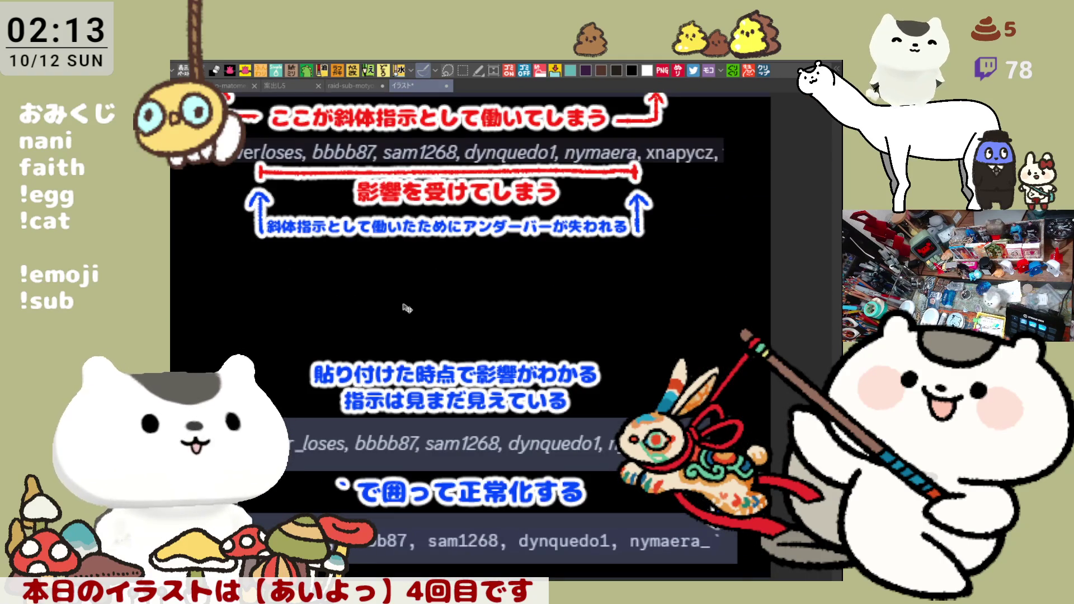
{"action": "scroll", "coordinate": [410, 263], "scroll_direction": "down", "scroll_amount": 2}
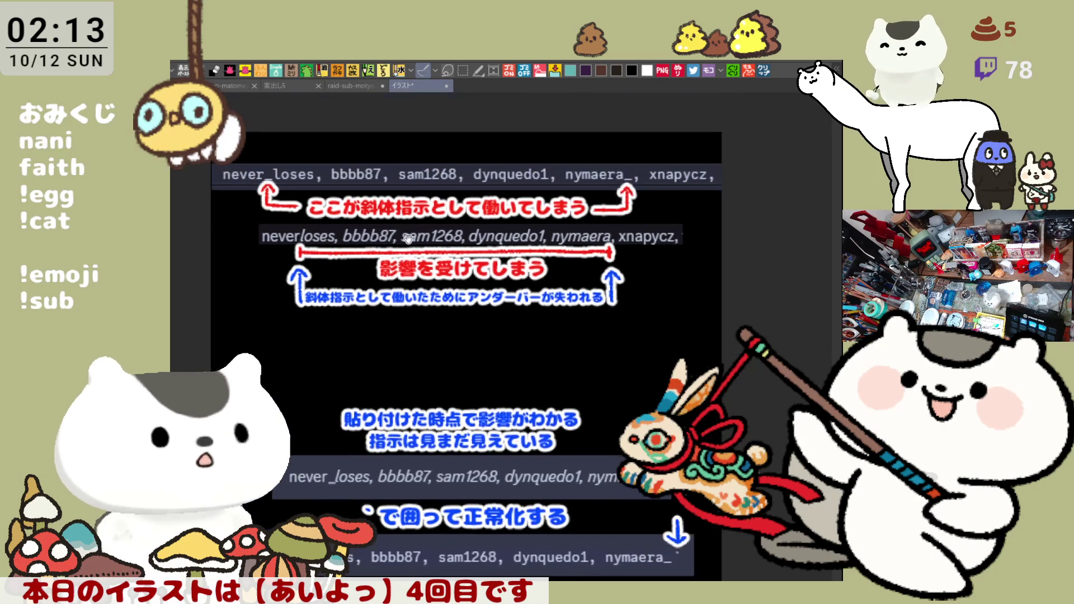
{"action": "scroll", "coordinate": [359, 220], "scroll_direction": "up", "scroll_amount": 2}
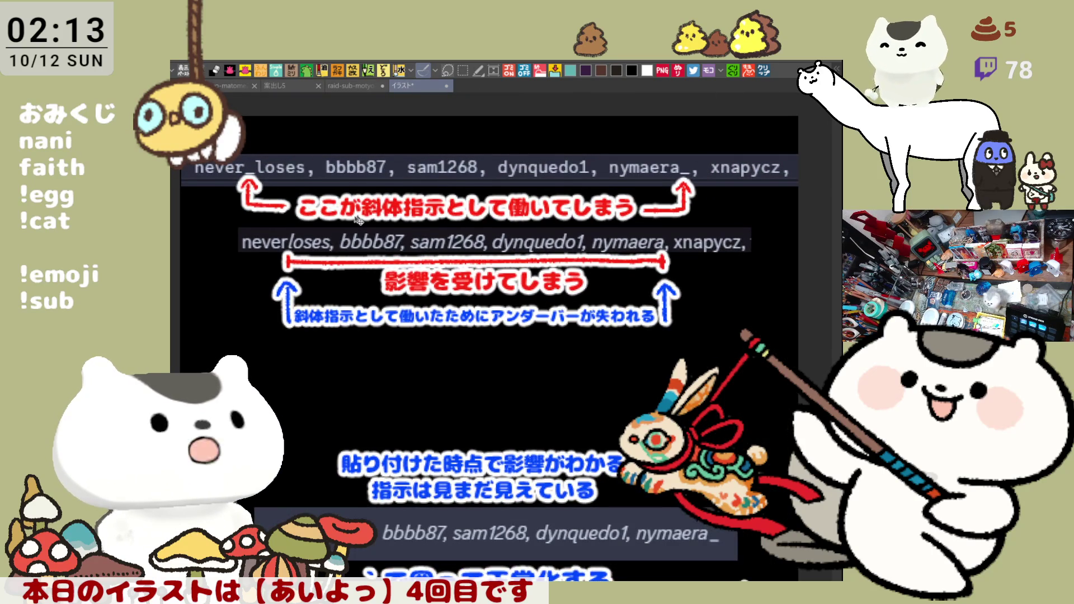
{"action": "scroll", "coordinate": [358, 220], "scroll_direction": "up", "scroll_amount": 1}
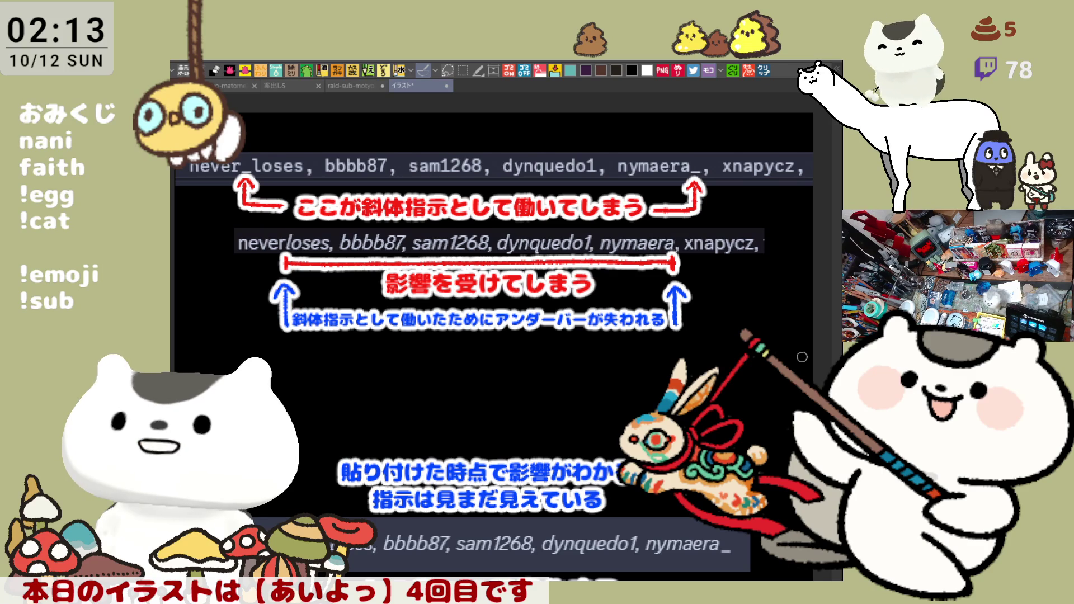
{"action": "left_click_drag", "start_coordinate": [653, 366], "coordinate": [629, 339]}
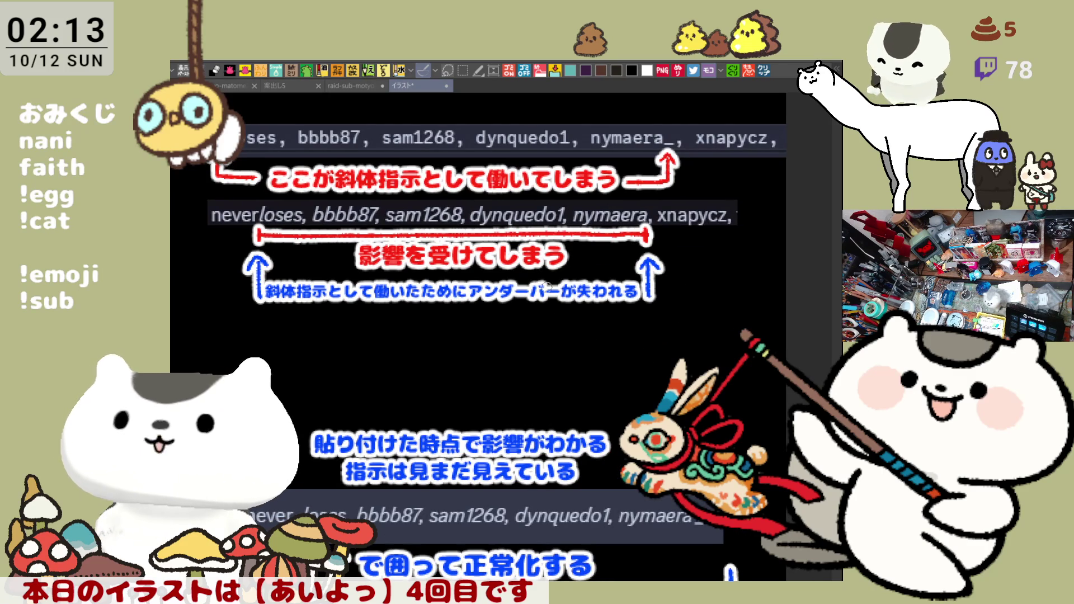
{"action": "scroll", "coordinate": [381, 208], "scroll_direction": "up", "scroll_amount": 1}
{"action": "scroll", "coordinate": [339, 217], "scroll_direction": "up", "scroll_amount": 1}
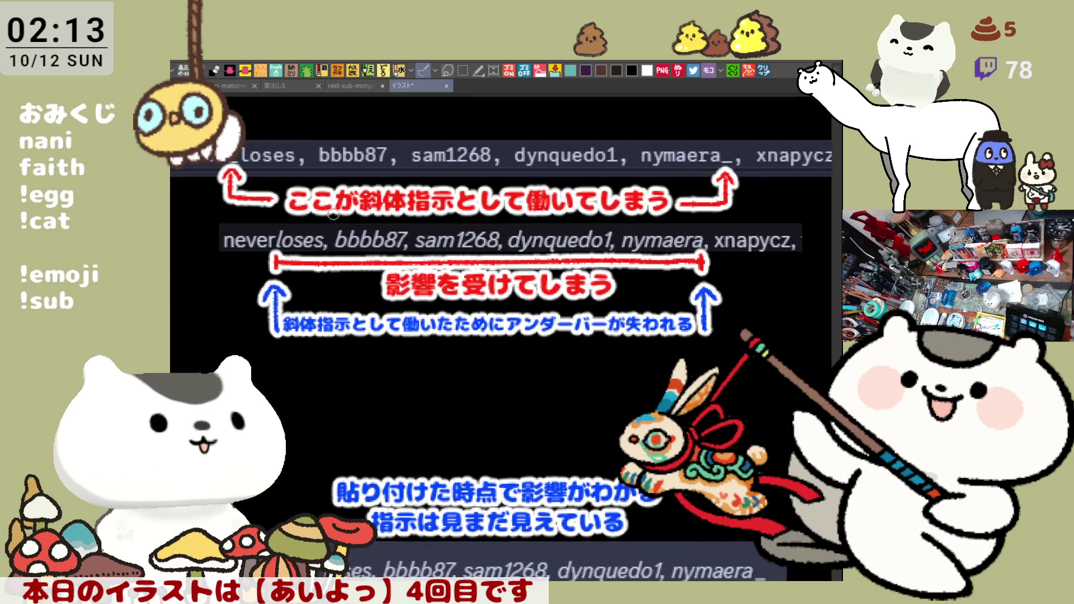
{"action": "scroll", "coordinate": [333, 214], "scroll_direction": "up", "scroll_amount": 1}
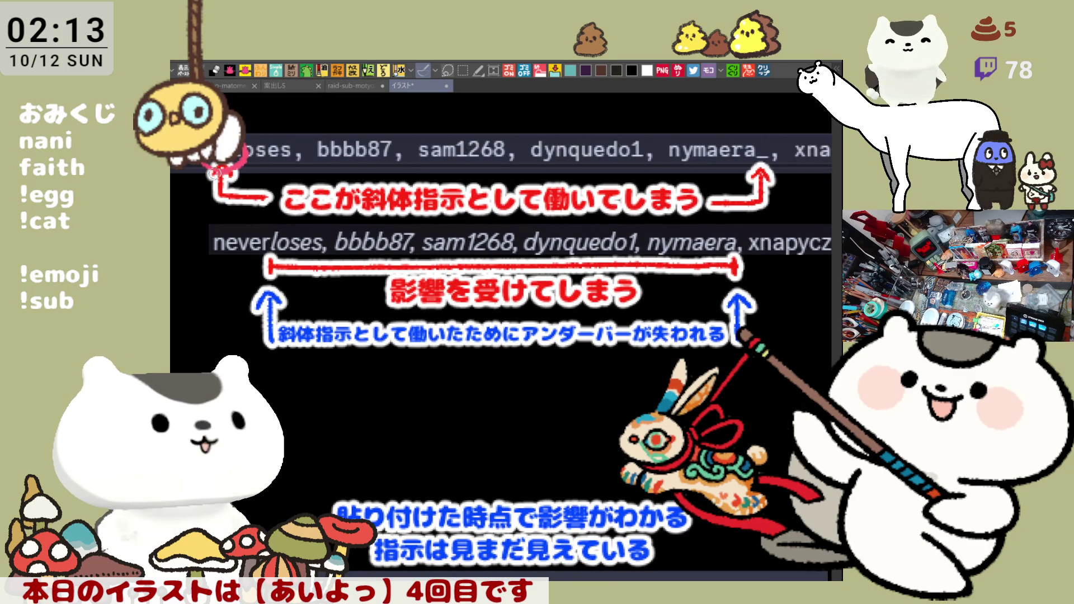
{"action": "mouse_move", "coordinate": [758, 164]}
{"action": "left_mouse_down"}
{"action": "mouse_move", "coordinate": [730, 139]}
{"action": "mouse_move", "coordinate": [767, 165]}
{"action": "left_mouse_up"}
{"action": "key", "text": "ctrl+z"}
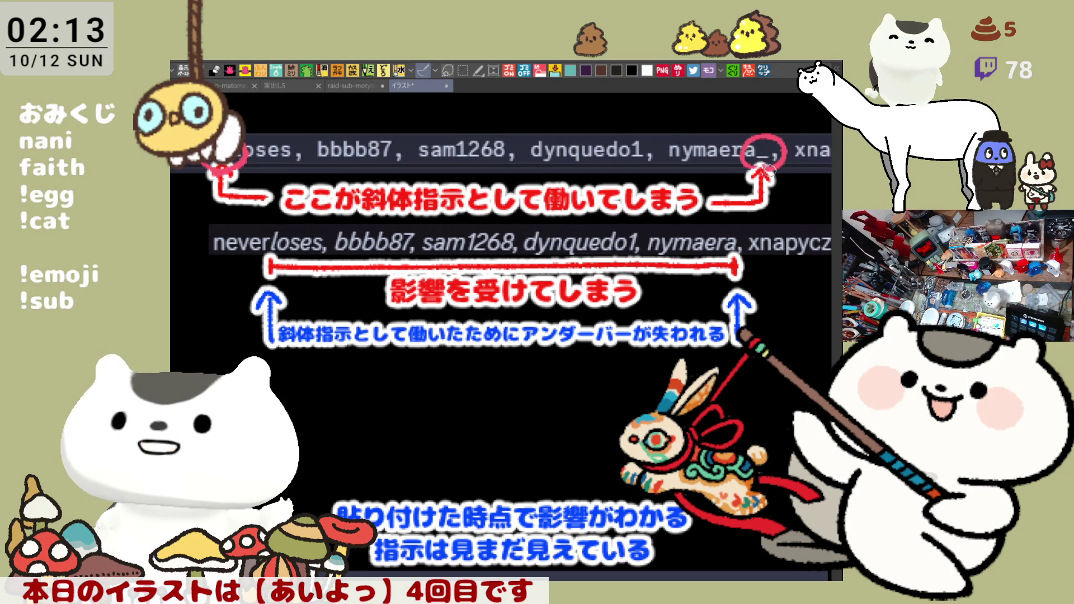
{"action": "key", "text": "ctrl+z"}
{"action": "key", "text": "ctrl+z"}
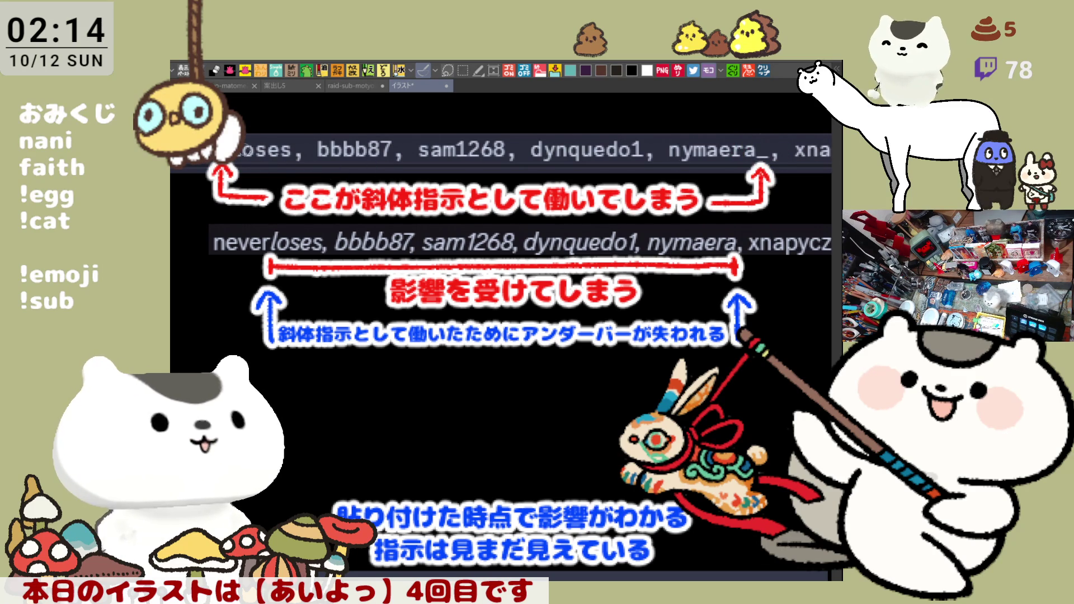
{"action": "mouse_move", "coordinate": [264, 259]}
{"action": "left_mouse_down"}
{"action": "mouse_move", "coordinate": [395, 209]}
{"action": "mouse_move", "coordinate": [739, 202]}
{"action": "mouse_move", "coordinate": [745, 266]}
{"action": "mouse_move", "coordinate": [283, 260]}
{"action": "mouse_move", "coordinate": [510, 210]}
{"action": "mouse_move", "coordinate": [744, 224]}
{"action": "mouse_move", "coordinate": [746, 272]}
{"action": "left_mouse_up"}
{"action": "key", "text": "ctrl+z"}
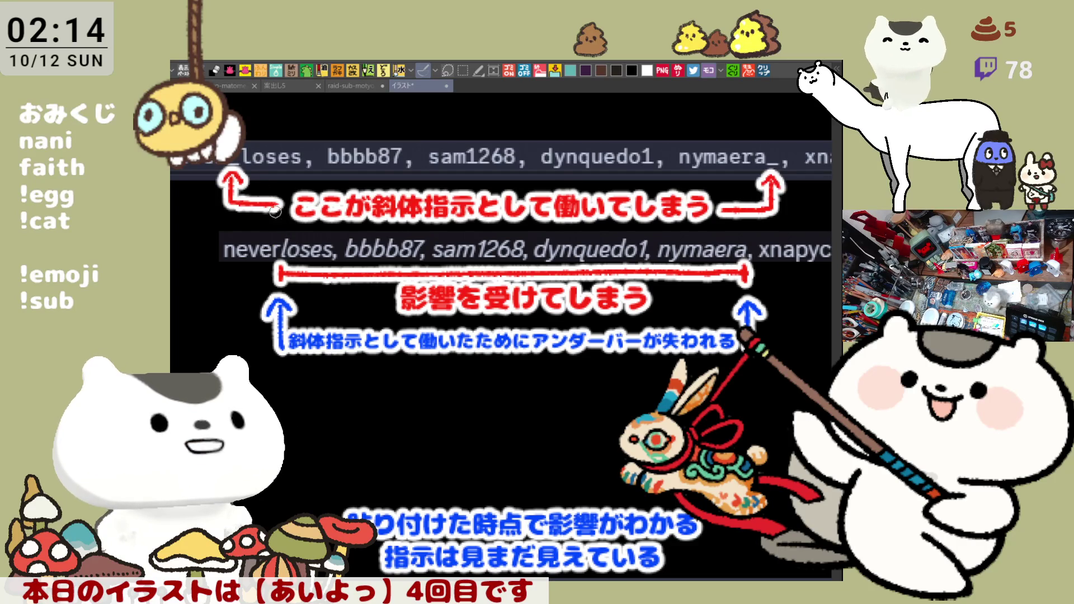
Step: Circle in pink where the italic run starts and the trailing underscore vanished, removing a red box
{"action": "mouse_move", "coordinate": [250, 141]}
{"action": "left_mouse_down"}
{"action": "mouse_move", "coordinate": [246, 180]}
{"action": "mouse_move", "coordinate": [218, 173]}
{"action": "left_mouse_up"}
{"action": "mouse_move", "coordinate": [762, 172]}
{"action": "left_mouse_down"}
{"action": "mouse_move", "coordinate": [789, 161]}
{"action": "mouse_move", "coordinate": [762, 168]}
{"action": "left_mouse_up"}
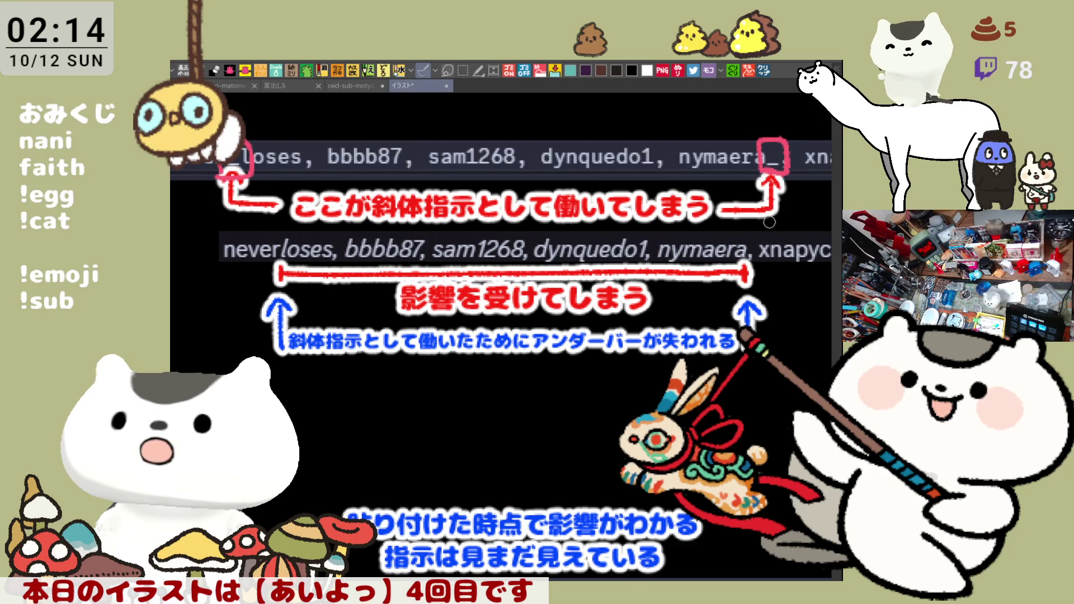
{"action": "mouse_move", "coordinate": [744, 258]}
{"action": "left_mouse_down"}
{"action": "mouse_move", "coordinate": [742, 234]}
{"action": "mouse_move", "coordinate": [765, 239]}
{"action": "mouse_move", "coordinate": [749, 275]}
{"action": "mouse_move", "coordinate": [736, 251]}
{"action": "left_mouse_up"}
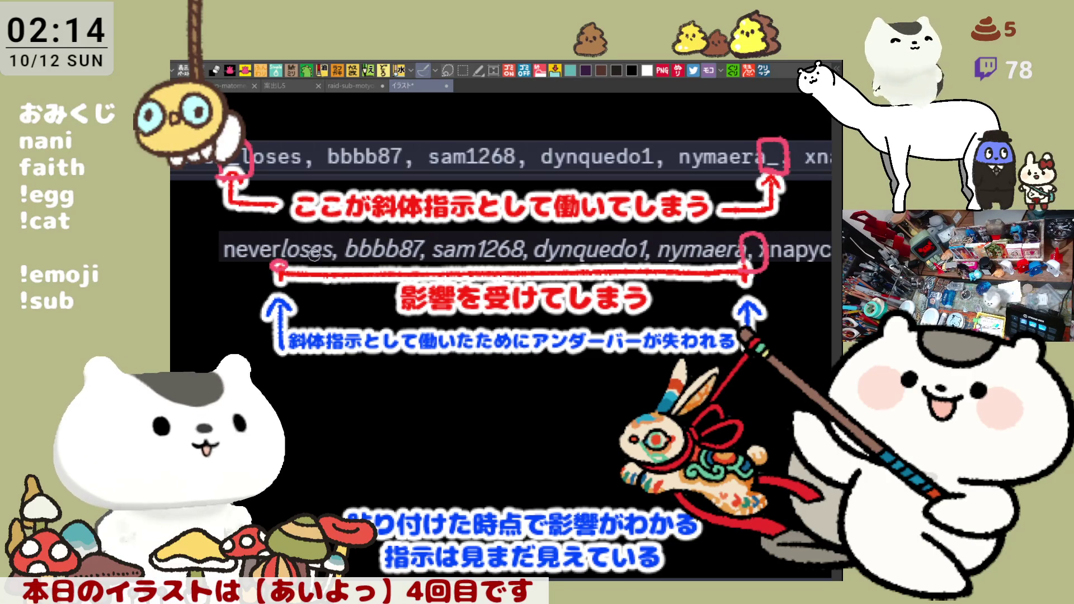
{"action": "key", "text": "ctrl+z"}
{"action": "key", "text": "ctrl+z"}
{"action": "key", "text": "ctrl+z"}
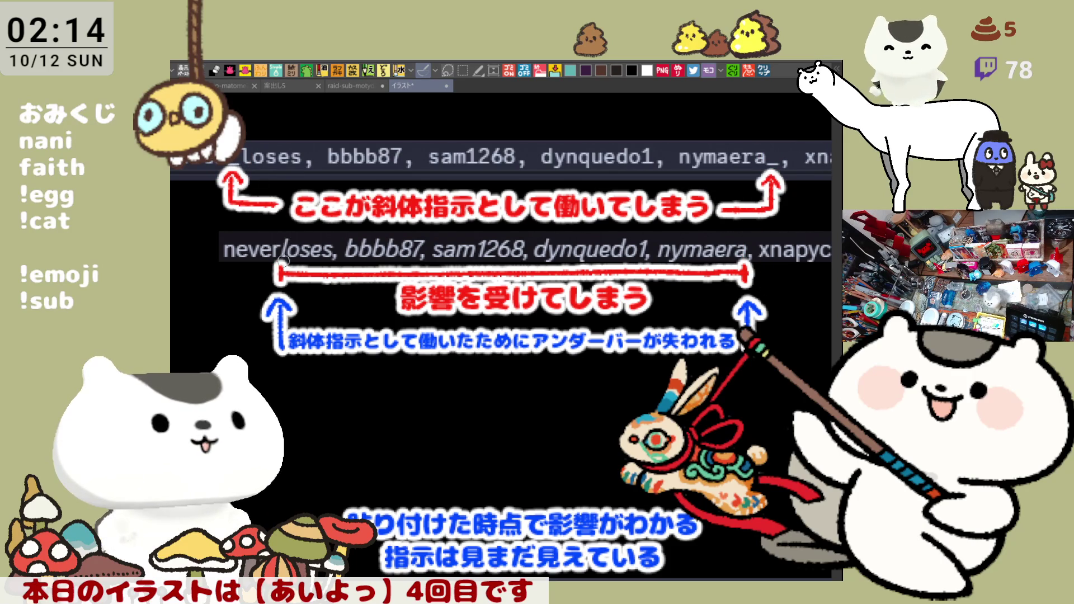
{"action": "mouse_move", "coordinate": [278, 269]}
{"action": "left_mouse_down"}
{"action": "mouse_move", "coordinate": [297, 277]}
{"action": "mouse_move", "coordinate": [272, 274]}
{"action": "left_mouse_up"}
{"action": "mouse_move", "coordinate": [752, 280]}
{"action": "left_mouse_down"}
{"action": "mouse_move", "coordinate": [727, 246]}
{"action": "mouse_move", "coordinate": [775, 263]}
{"action": "left_mouse_up"}
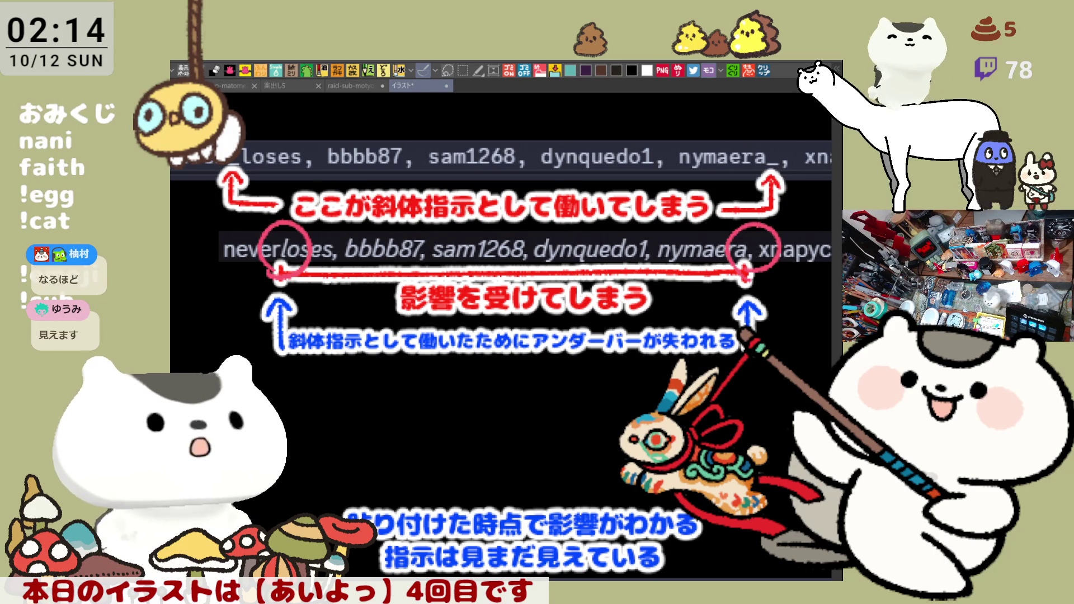
{"action": "mouse_move", "coordinate": [247, 140]}
{"action": "left_mouse_down"}
{"action": "mouse_move", "coordinate": [318, 167]}
{"action": "mouse_move", "coordinate": [170, 176]}
{"action": "left_mouse_up"}
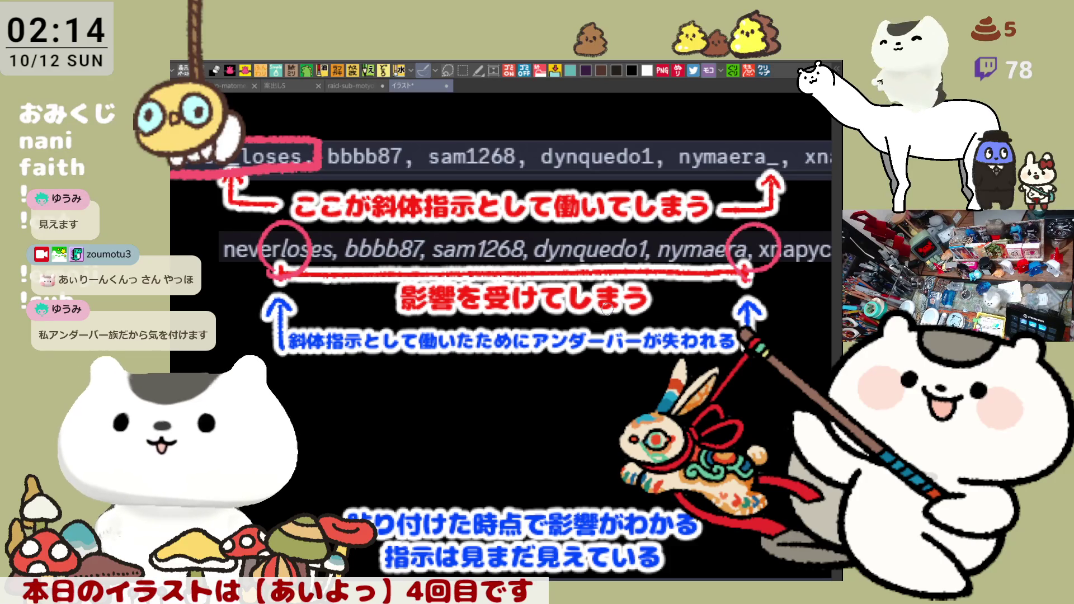
{"action": "key", "text": "ctrl+z"}
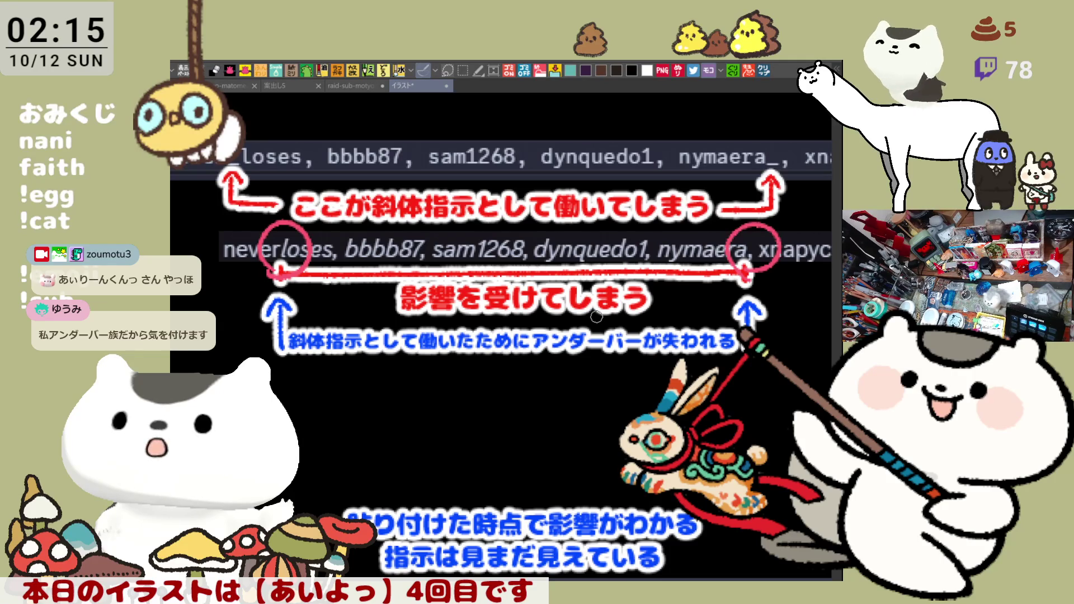
Step: Pan around the underscore explanation image and try a pink curve at the italic line's start, then undo it
{"action": "scroll", "coordinate": [484, 377], "scroll_direction": "down", "scroll_amount": 5}
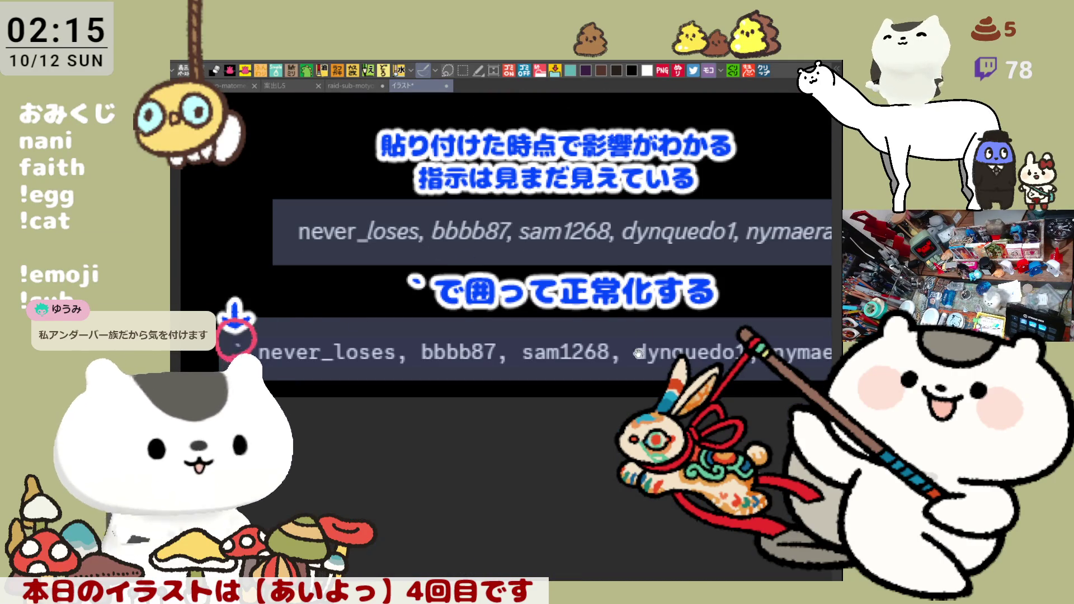
{"action": "scroll", "coordinate": [230, 307], "scroll_direction": "right", "scroll_amount": 4}
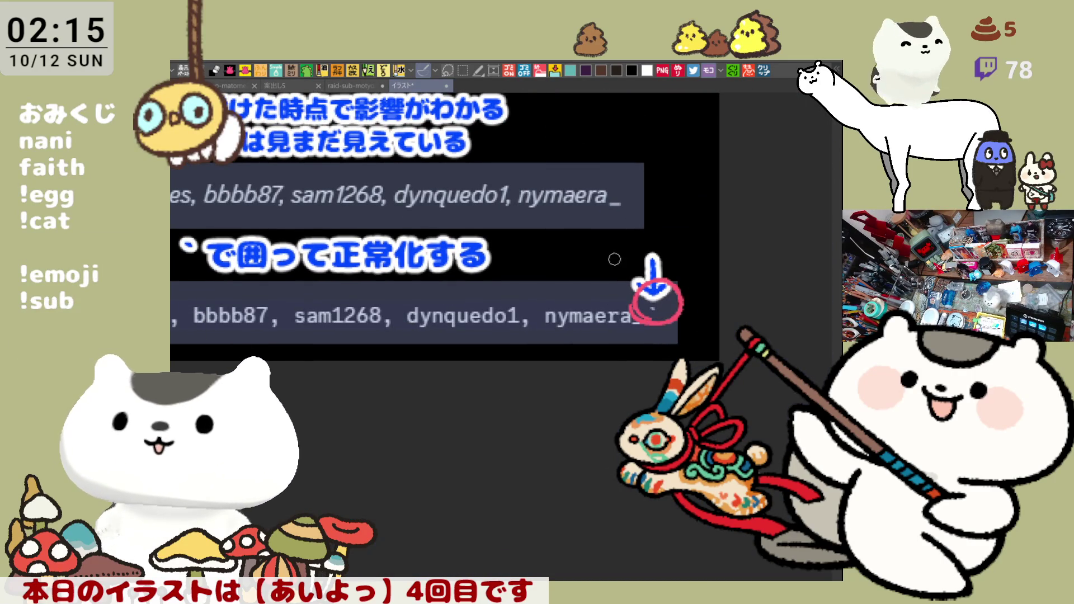
{"action": "scroll", "coordinate": [537, 244], "scroll_direction": "left", "scroll_amount": 3}
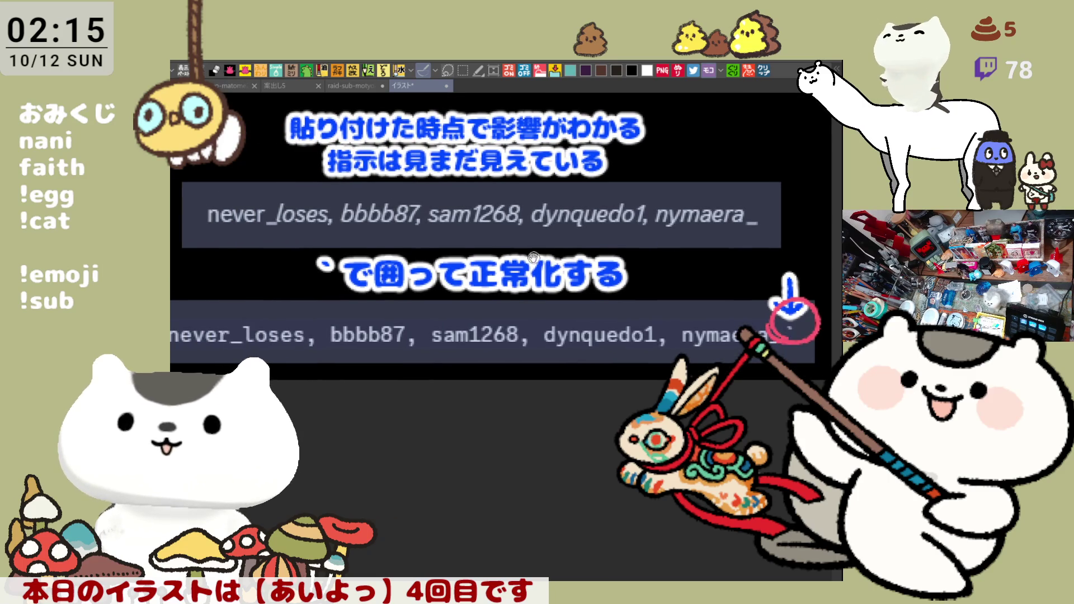
{"action": "scroll", "coordinate": [537, 224], "scroll_direction": "left", "scroll_amount": 2}
{"action": "scroll", "coordinate": [524, 183], "scroll_direction": "up", "scroll_amount": 8}
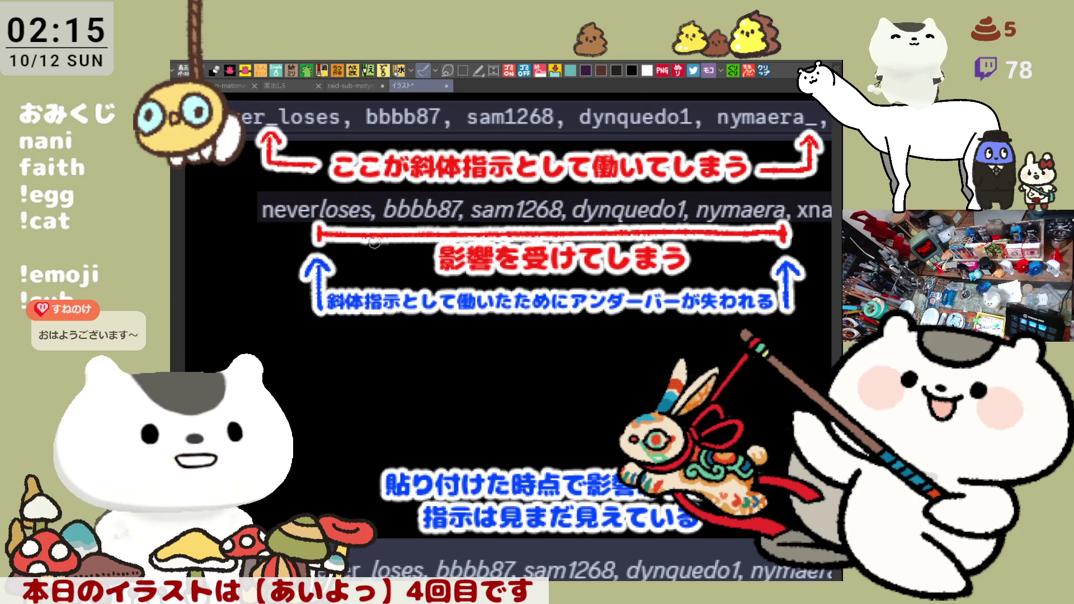
{"action": "mouse_move", "coordinate": [272, 244]}
{"action": "left_mouse_down"}
{"action": "mouse_move", "coordinate": [239, 200]}
{"action": "mouse_move", "coordinate": [335, 240]}
{"action": "left_mouse_up"}
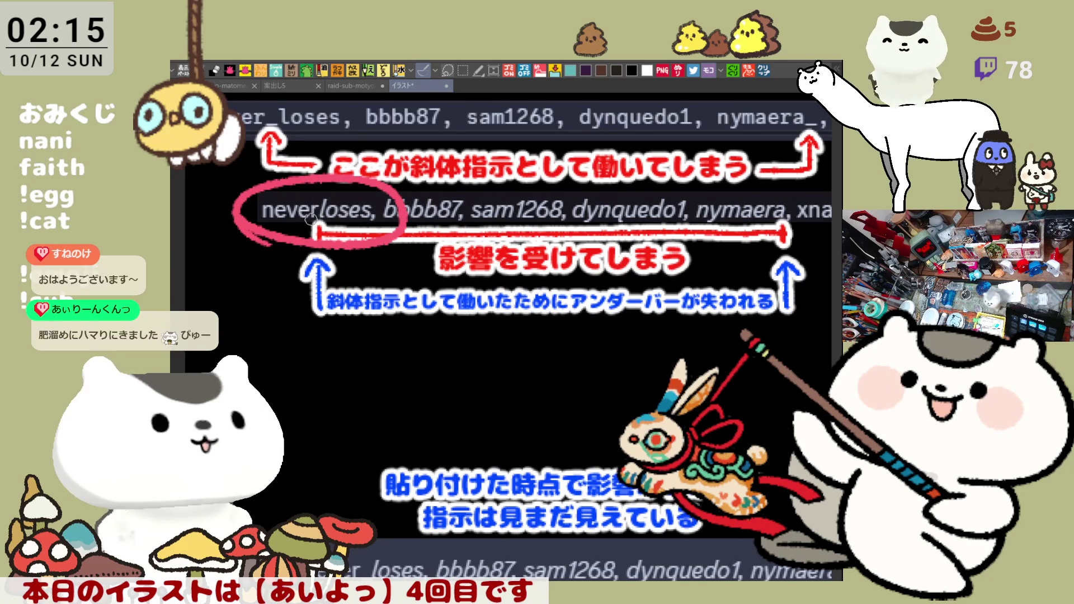
{"action": "key", "text": "ctrl+z"}
Step: Mark the underscored first names with pink brackets and loops, undo them, and close the image
{"action": "mouse_move", "coordinate": [248, 230]}
{"action": "left_mouse_down"}
{"action": "mouse_move", "coordinate": [385, 232]}
{"action": "mouse_move", "coordinate": [232, 235]}
{"action": "mouse_move", "coordinate": [280, 176]}
{"action": "mouse_move", "coordinate": [367, 175]}
{"action": "left_mouse_up"}
{"action": "mouse_move", "coordinate": [251, 130]}
{"action": "left_mouse_down"}
{"action": "mouse_move", "coordinate": [380, 129]}
{"action": "mouse_move", "coordinate": [224, 97]}
{"action": "left_mouse_up"}
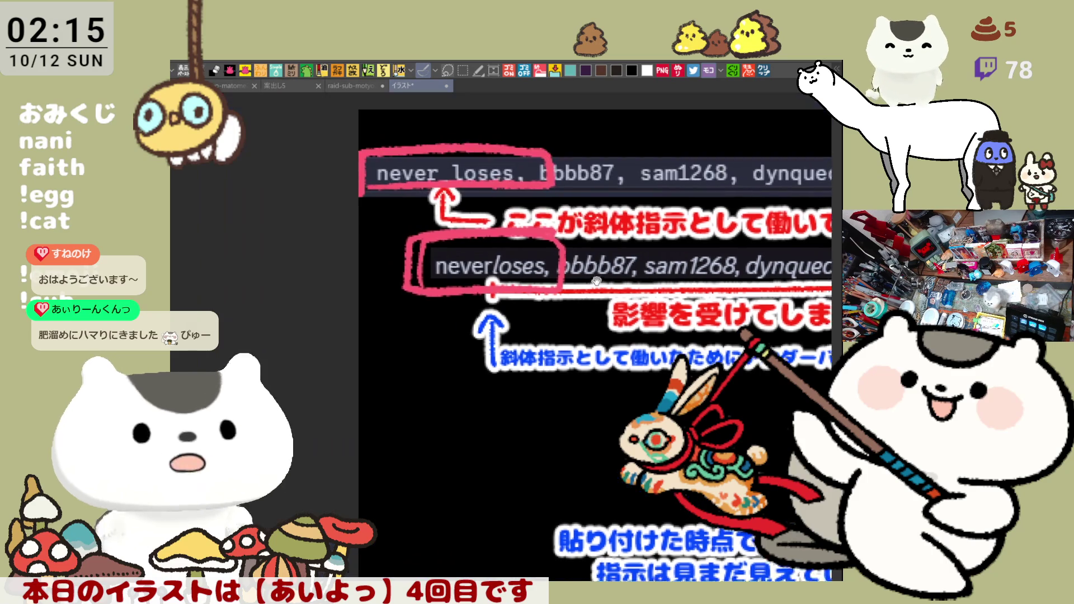
{"action": "mouse_move", "coordinate": [467, 313]}
{"action": "left_mouse_down"}
{"action": "mouse_move", "coordinate": [387, 236]}
{"action": "mouse_move", "coordinate": [589, 262]}
{"action": "left_mouse_up"}
{"action": "mouse_move", "coordinate": [612, 302]}
{"action": "left_mouse_down"}
{"action": "mouse_move", "coordinate": [526, 242]}
{"action": "mouse_move", "coordinate": [521, 280]}
{"action": "left_mouse_up"}
{"action": "key", "text": "ctrl+z"}
{"action": "key", "text": "ctrl+z"}
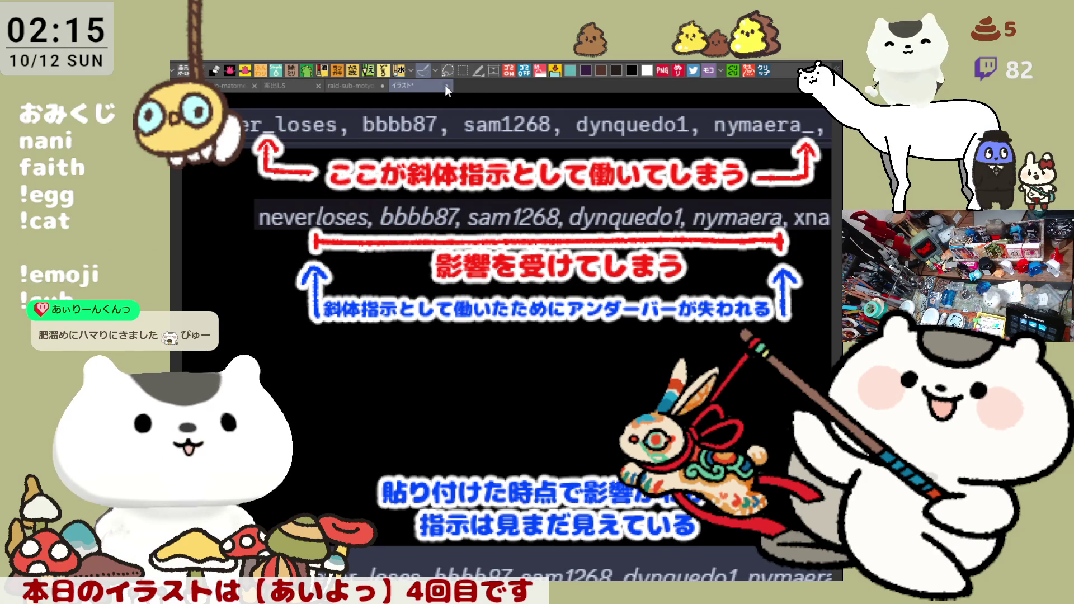
{"action": "key", "text": "ctrl+w"}
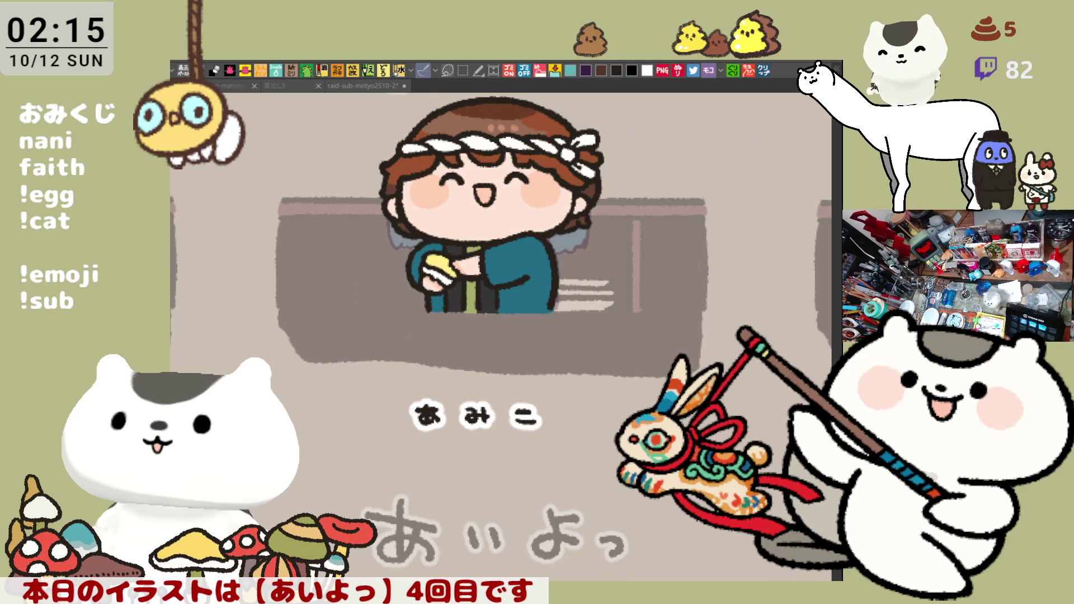
Step: Zoom onto the chef's face, try a forehead line under the headband, undo it, then switch to the reference sheet
{"action": "mouse_move", "coordinate": [828, 450]}
{"action": "left_mouse_down"}
{"action": "mouse_move", "coordinate": [620, 411]}
{"action": "mouse_move", "coordinate": [425, 492]}
{"action": "mouse_move", "coordinate": [542, 507]}
{"action": "left_mouse_up"}
{"action": "scroll", "coordinate": [498, 490], "scroll_direction": "up", "scroll_amount": 2}
{"action": "scroll", "coordinate": [497, 491], "scroll_direction": "up", "scroll_amount": 2}
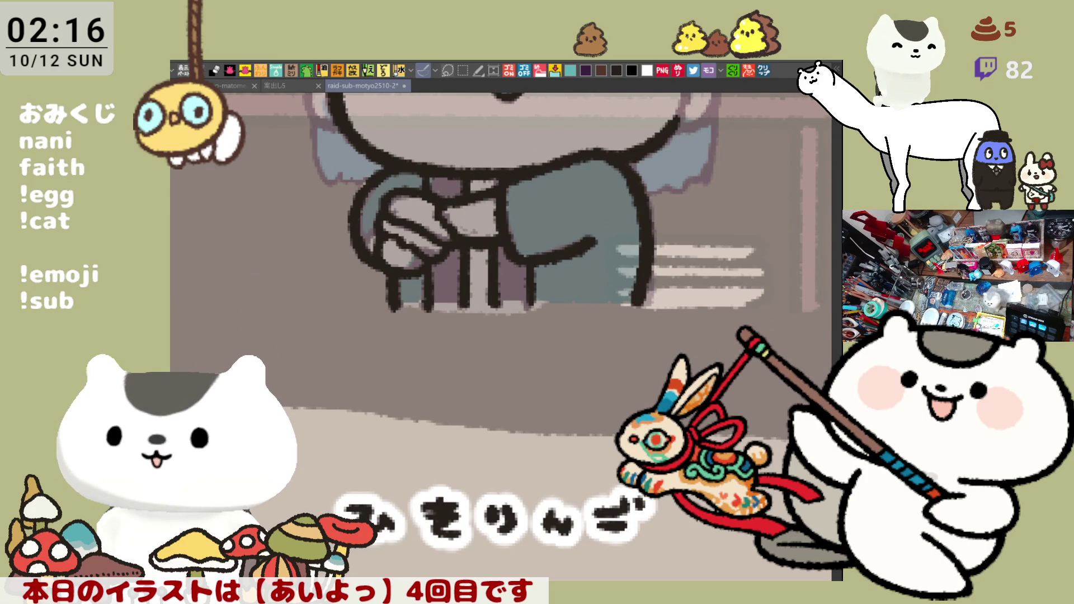
{"action": "left_click_drag", "start_coordinate": [596, 166], "coordinate": [605, 429]}
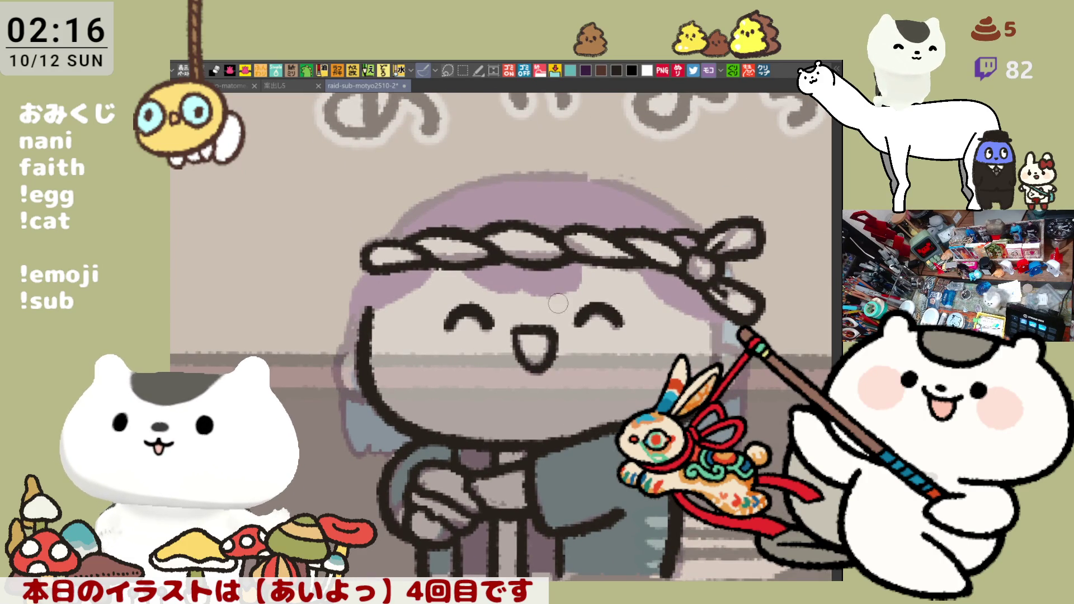
{"action": "mouse_move", "coordinate": [456, 286]}
{"action": "left_mouse_down"}
{"action": "mouse_move", "coordinate": [643, 285]}
{"action": "mouse_move", "coordinate": [495, 288]}
{"action": "mouse_move", "coordinate": [602, 286]}
{"action": "left_mouse_up"}
{"action": "key", "text": "ctrl+z"}
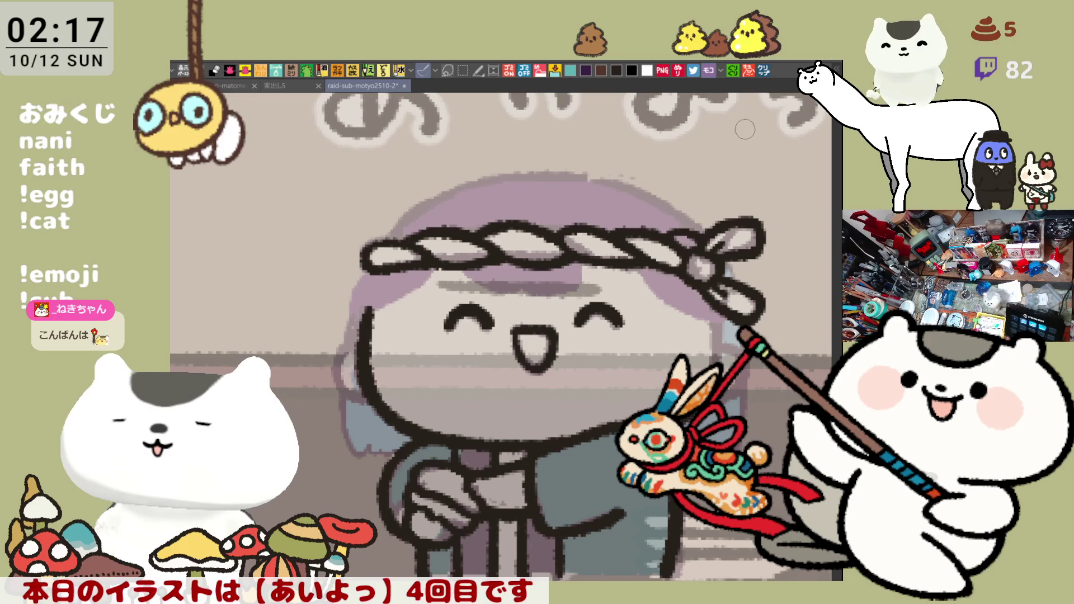
{"action": "left_click", "coordinate": [768, 68]}
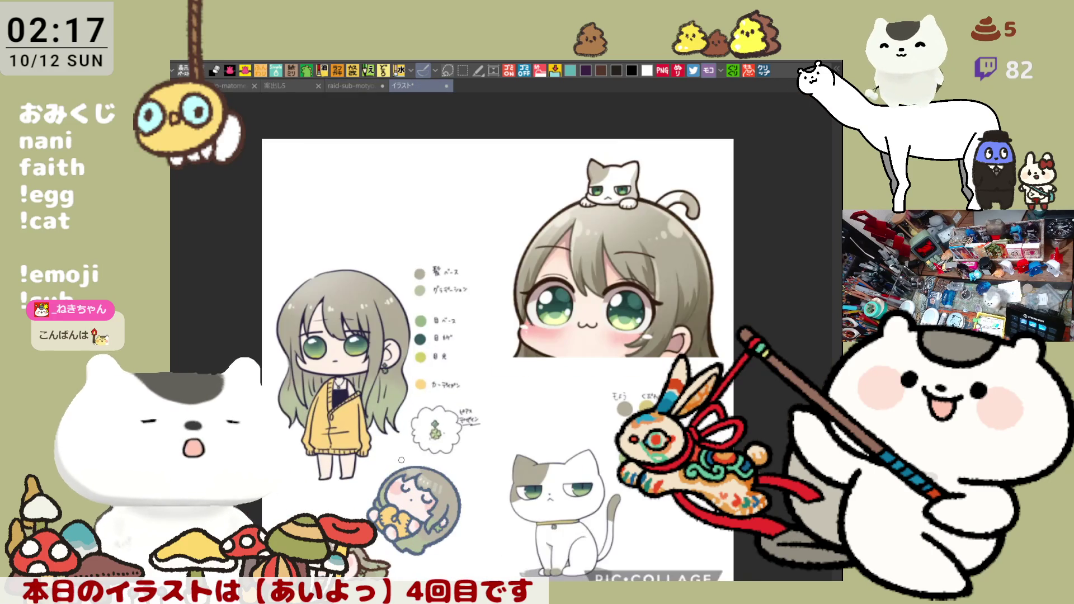
{"action": "scroll", "coordinate": [400, 466], "scroll_direction": "down", "scroll_amount": 2}
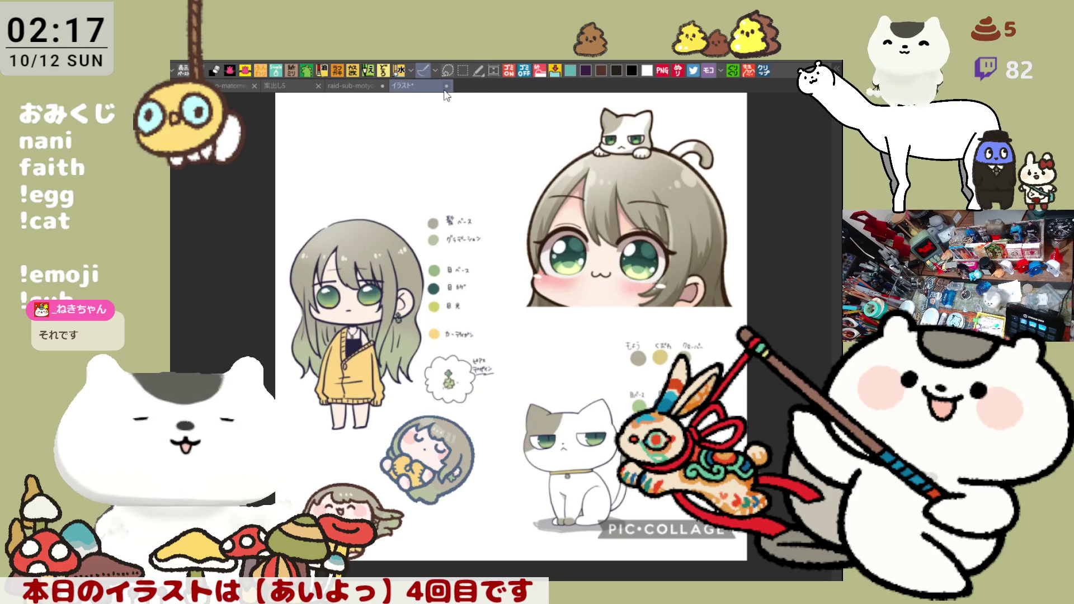
{"action": "key", "text": "ctrl+w"}
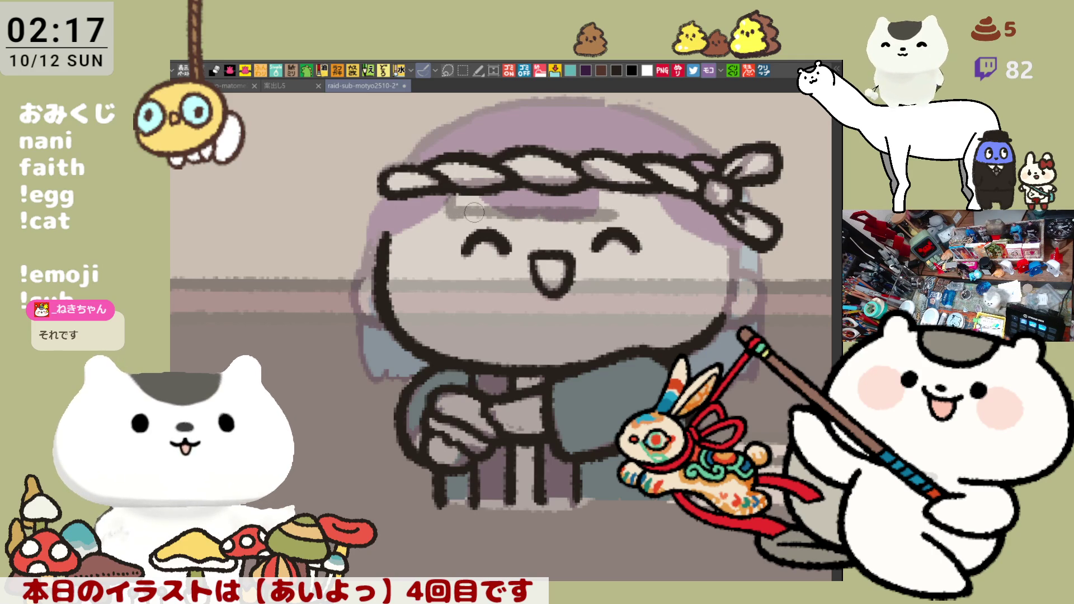
Step: Paint darker hair strokes under both sides of the headband and down the hair edge beside the face
{"action": "left_click_drag", "start_coordinate": [631, 214], "coordinate": [633, 200]}
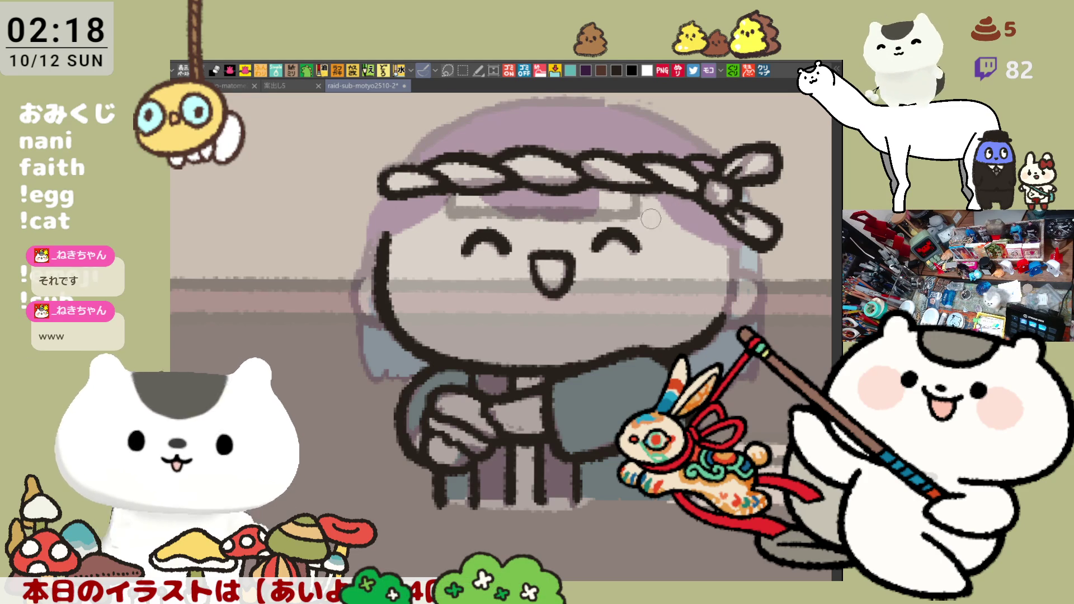
{"action": "left_click_drag", "start_coordinate": [649, 216], "coordinate": [692, 218]}
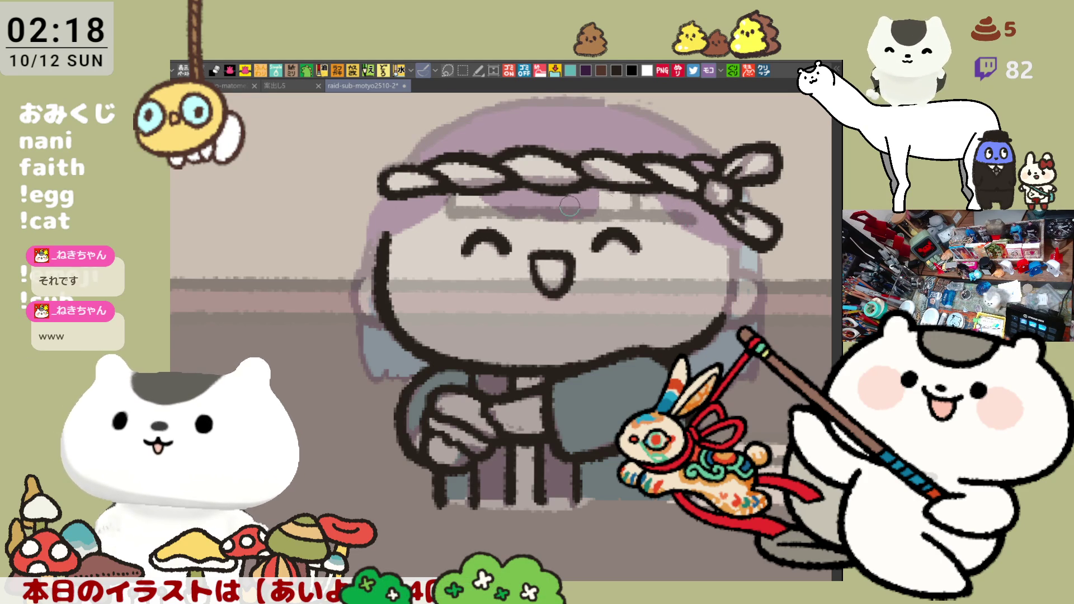
{"action": "left_click_drag", "start_coordinate": [414, 214], "coordinate": [443, 215]}
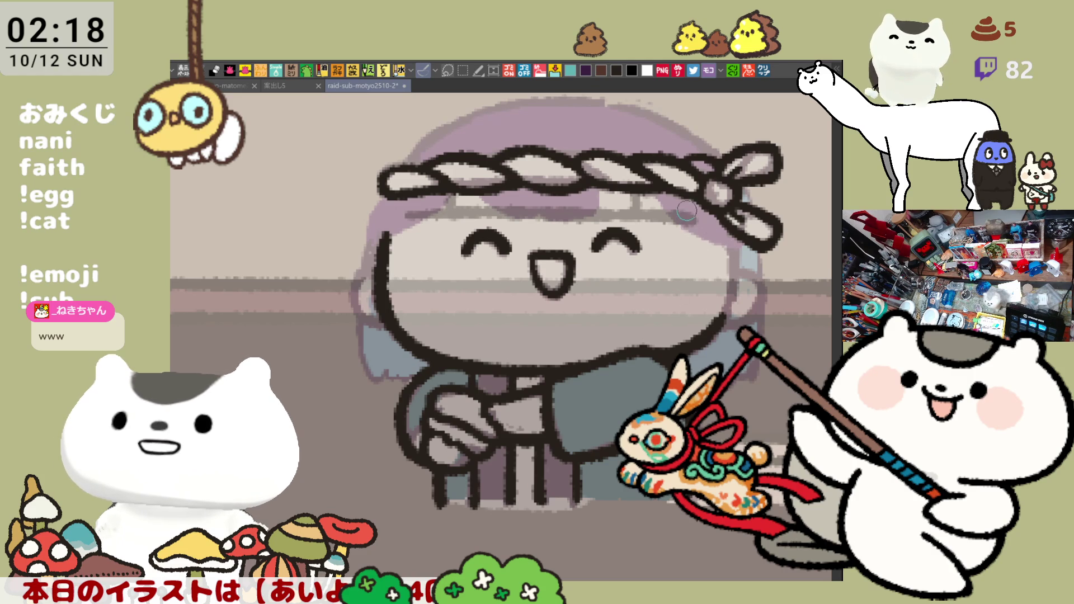
{"action": "left_click_drag", "start_coordinate": [697, 205], "coordinate": [699, 279]}
{"action": "left_click_drag", "start_coordinate": [700, 213], "coordinate": [709, 274]}
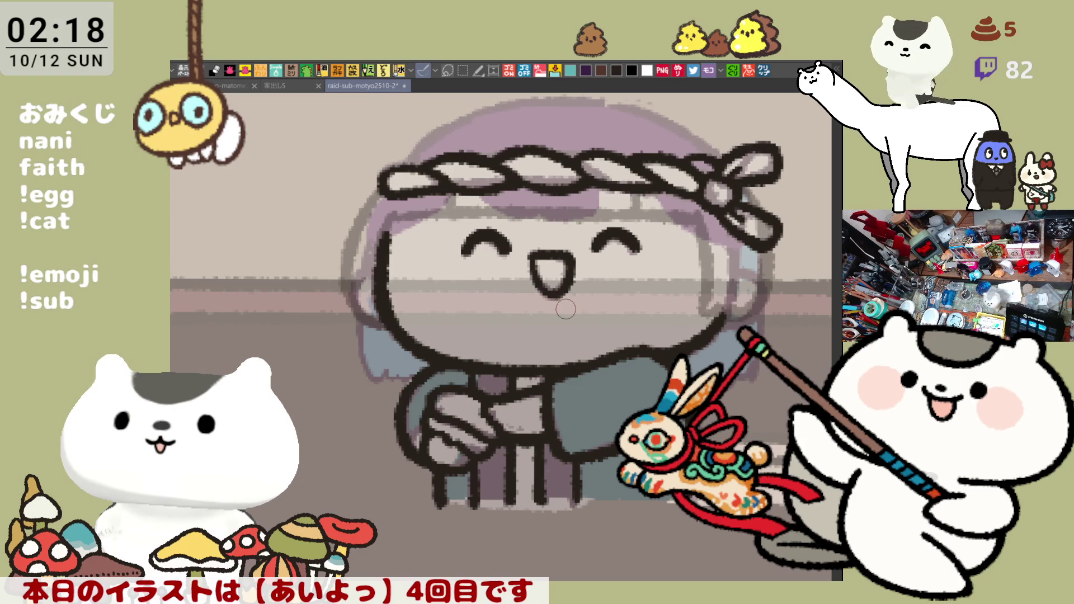
{"action": "scroll", "coordinate": [593, 277], "scroll_direction": "up", "scroll_amount": 3}
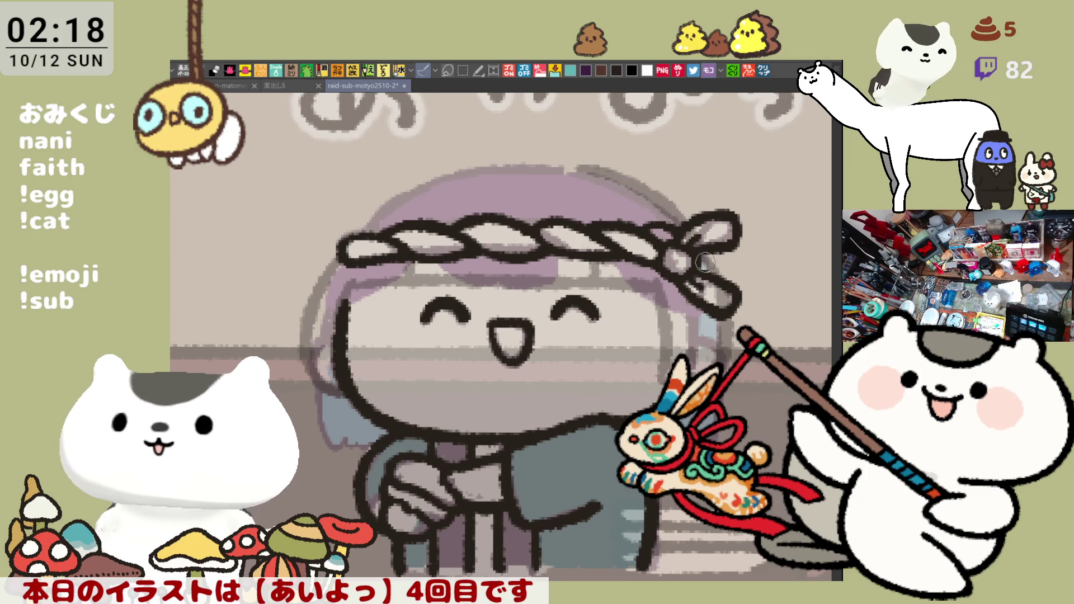
Step: Sketch a grey curve from the hair top to the headband knot, redrawing it several times
{"action": "left_click_drag", "start_coordinate": [578, 159], "coordinate": [727, 288]}
{"action": "key", "text": "ctrl+z"}
{"action": "mouse_move", "coordinate": [576, 153]}
{"action": "left_mouse_down"}
{"action": "mouse_move", "coordinate": [694, 230]}
{"action": "mouse_move", "coordinate": [708, 283]}
{"action": "mouse_move", "coordinate": [610, 168]}
{"action": "mouse_move", "coordinate": [705, 266]}
{"action": "left_mouse_up"}
{"action": "key", "text": "ctrl+z"}
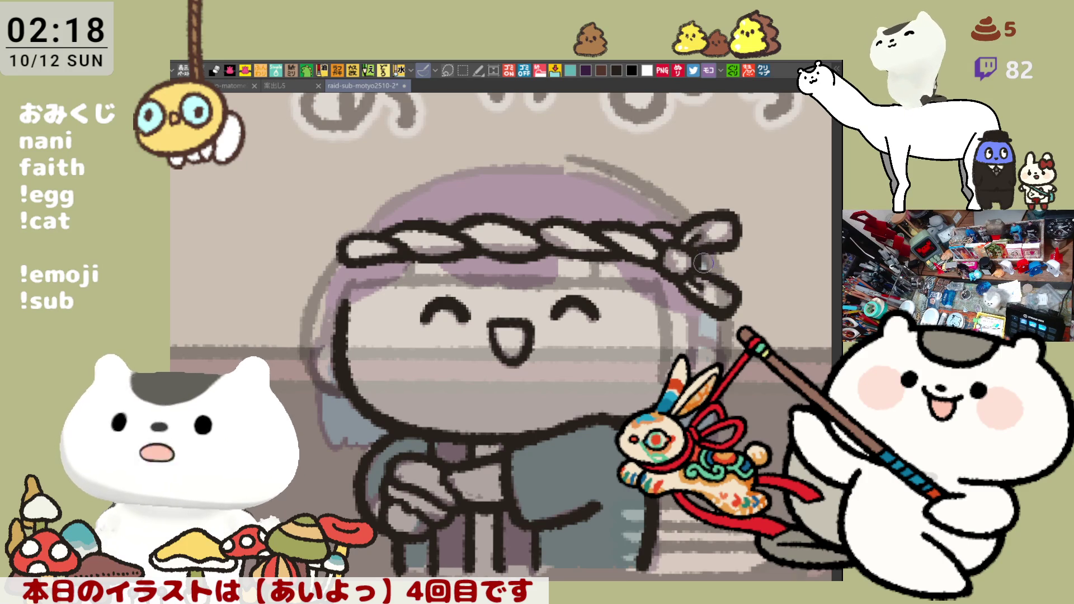
{"action": "key", "text": "ctrl+z"}
{"action": "mouse_move", "coordinate": [565, 153]}
{"action": "left_mouse_down"}
{"action": "mouse_move", "coordinate": [682, 218]}
{"action": "mouse_move", "coordinate": [713, 280]}
{"action": "left_mouse_up"}
{"action": "key", "text": "ctrl+z"}
{"action": "left_click_drag", "start_coordinate": [575, 157], "coordinate": [726, 295]}
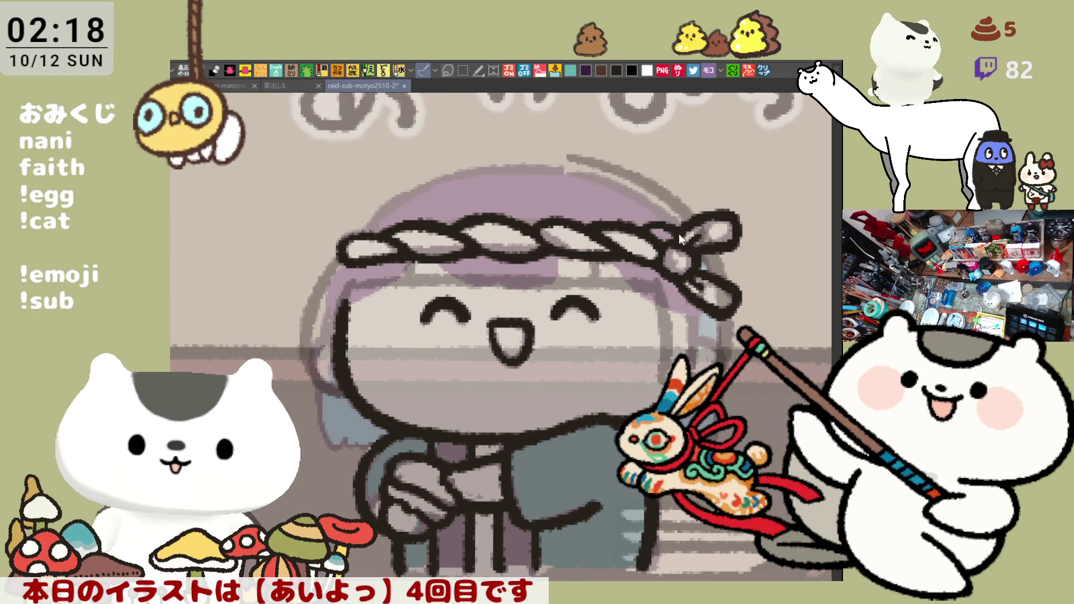
Step: On the flipped canvas, sketch a grey arc and right hair outline, then flip back and darken the arc
{"action": "key", "text": "h"}
{"action": "mouse_move", "coordinate": [394, 163]}
{"action": "left_mouse_down"}
{"action": "mouse_move", "coordinate": [540, 171]}
{"action": "mouse_move", "coordinate": [611, 218]}
{"action": "mouse_move", "coordinate": [626, 242]}
{"action": "left_mouse_up"}
{"action": "key", "text": "ctrl+z"}
{"action": "left_click_drag", "start_coordinate": [554, 178], "coordinate": [629, 249]}
{"action": "key", "text": "ctrl+z"}
{"action": "key", "text": "ctrl+z"}
{"action": "left_click_drag", "start_coordinate": [555, 178], "coordinate": [627, 249]}
{"action": "key", "text": "ctrl+z"}
{"action": "left_click_drag", "start_coordinate": [557, 178], "coordinate": [627, 252]}
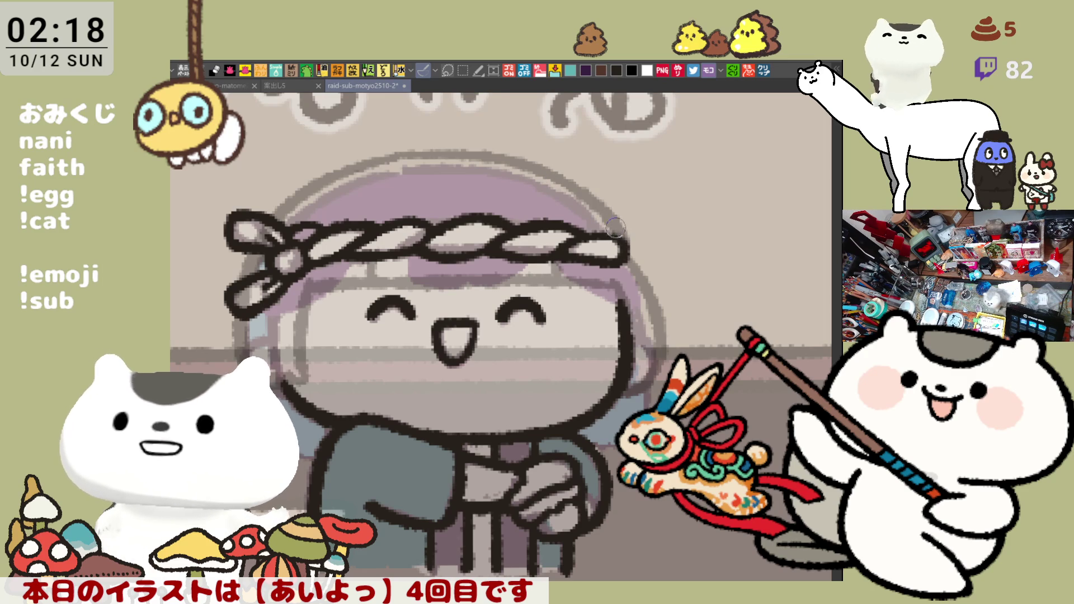
{"action": "key", "text": "h"}
{"action": "left_click_drag", "start_coordinate": [482, 153], "coordinate": [617, 164]}
{"action": "key", "text": "ctrl+z"}
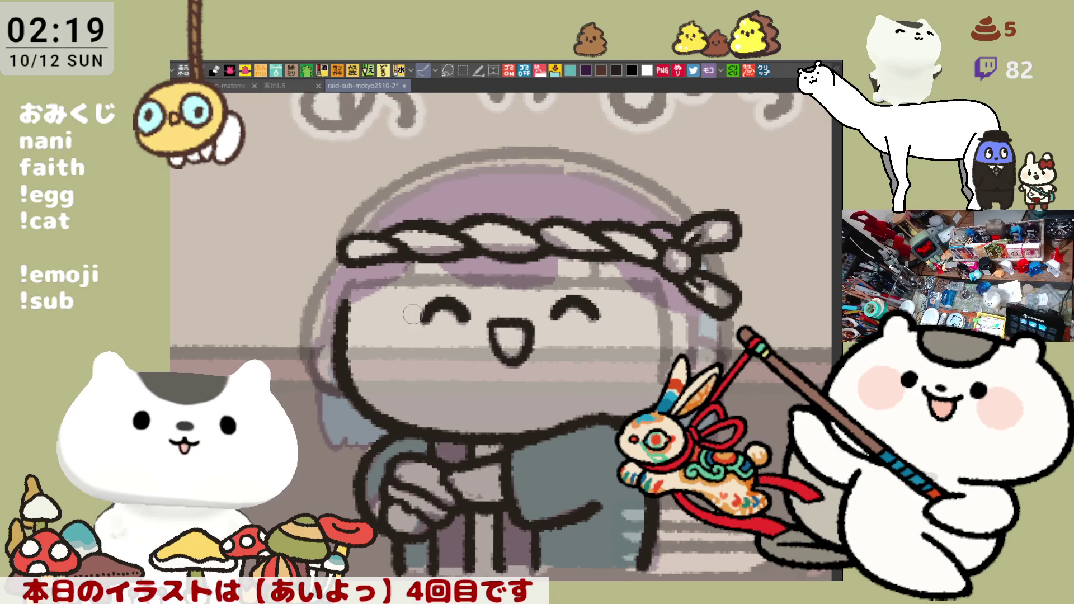
{"action": "scroll", "coordinate": [308, 210], "scroll_direction": "up", "scroll_amount": 2}
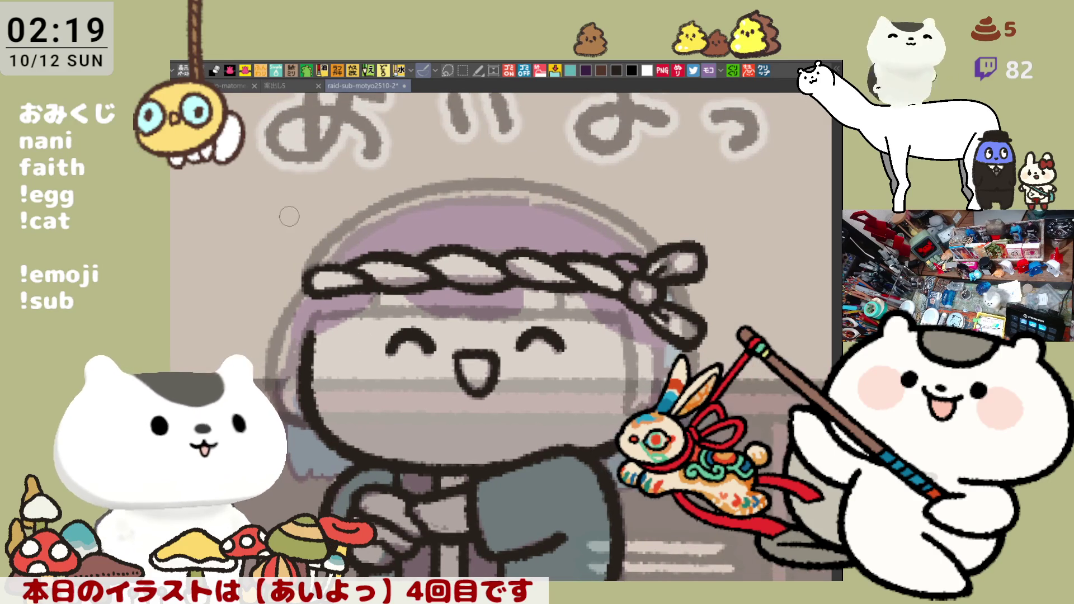
Step: Sketch a grey arc on the left of the head, redrawing it several times and extending it over the top
{"action": "left_click_drag", "start_coordinate": [287, 187], "coordinate": [308, 287]}
{"action": "key", "text": "ctrl+z"}
{"action": "mouse_move", "coordinate": [282, 167]}
{"action": "left_mouse_down"}
{"action": "mouse_move", "coordinate": [262, 218]}
{"action": "mouse_move", "coordinate": [301, 280]}
{"action": "left_mouse_up"}
{"action": "key", "text": "ctrl+z"}
{"action": "mouse_move", "coordinate": [265, 193]}
{"action": "left_mouse_down"}
{"action": "mouse_move", "coordinate": [252, 215]}
{"action": "mouse_move", "coordinate": [313, 304]}
{"action": "left_mouse_up"}
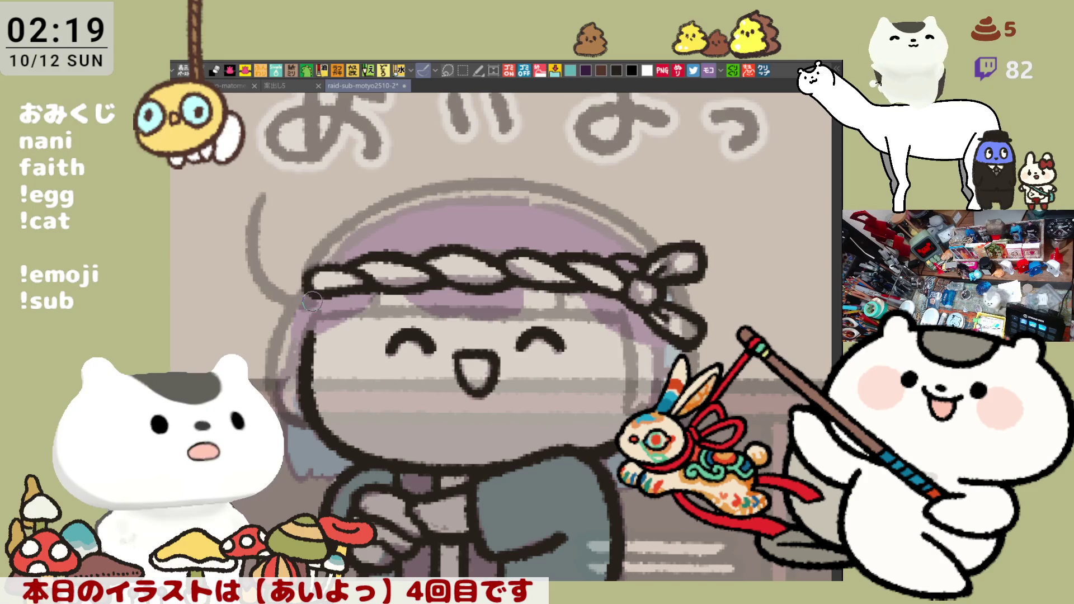
{"action": "key", "text": "ctrl+z"}
{"action": "mouse_move", "coordinate": [274, 178]}
{"action": "left_mouse_down"}
{"action": "mouse_move", "coordinate": [251, 224]}
{"action": "mouse_move", "coordinate": [305, 296]}
{"action": "mouse_move", "coordinate": [264, 182]}
{"action": "mouse_move", "coordinate": [290, 264]}
{"action": "left_mouse_up"}
{"action": "key", "text": "ctrl+z"}
{"action": "left_click_drag", "start_coordinate": [287, 167], "coordinate": [364, 159]}
{"action": "key", "text": "ctrl+z"}
{"action": "key", "text": "ctrl+z"}
{"action": "mouse_move", "coordinate": [274, 178]}
{"action": "left_mouse_down"}
{"action": "mouse_move", "coordinate": [263, 282]}
{"action": "mouse_move", "coordinate": [302, 297]}
{"action": "mouse_move", "coordinate": [249, 261]}
{"action": "mouse_move", "coordinate": [302, 302]}
{"action": "left_mouse_up"}
{"action": "key", "text": "ctrl+z"}
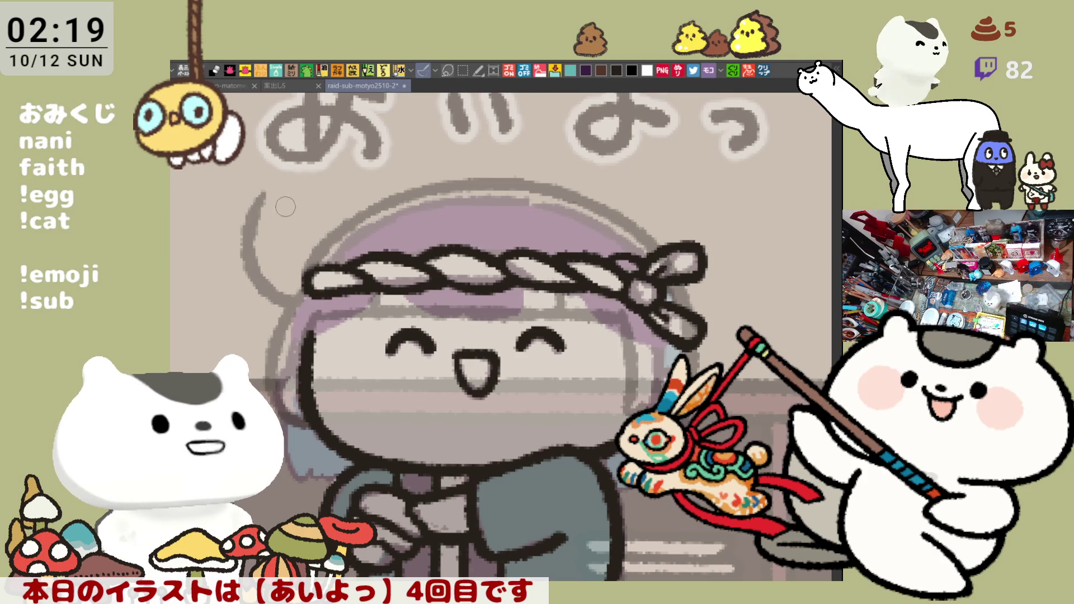
{"action": "mouse_move", "coordinate": [264, 191]}
{"action": "left_mouse_down"}
{"action": "mouse_move", "coordinate": [314, 161]}
{"action": "mouse_move", "coordinate": [383, 179]}
{"action": "left_mouse_up"}
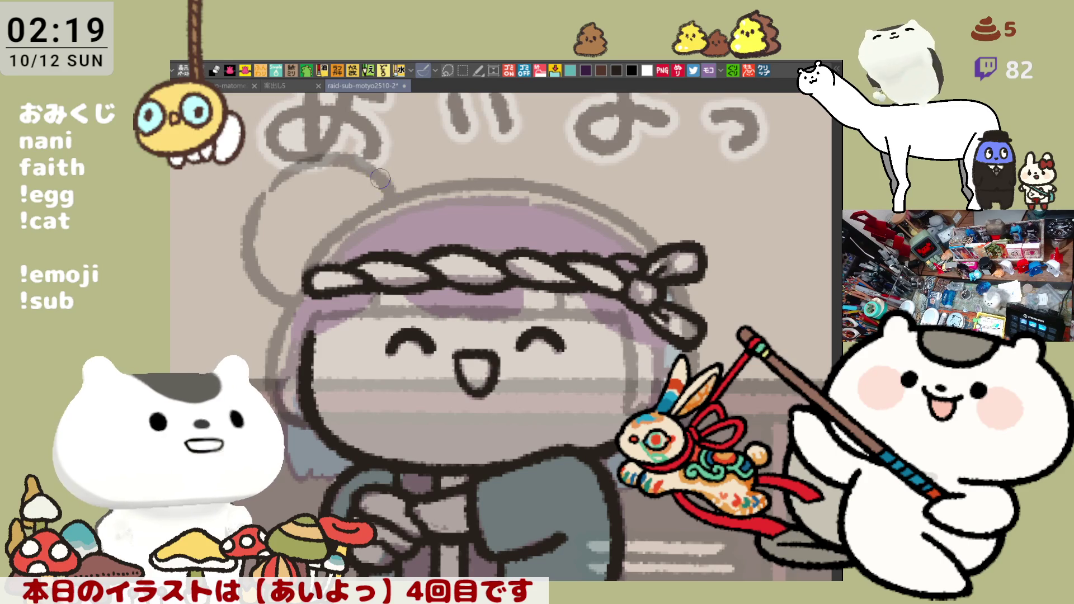
Step: Add a grey arc on the right of the head and complete the left round shape with the canvas flipped
{"action": "left_click_drag", "start_coordinate": [592, 195], "coordinate": [646, 158]}
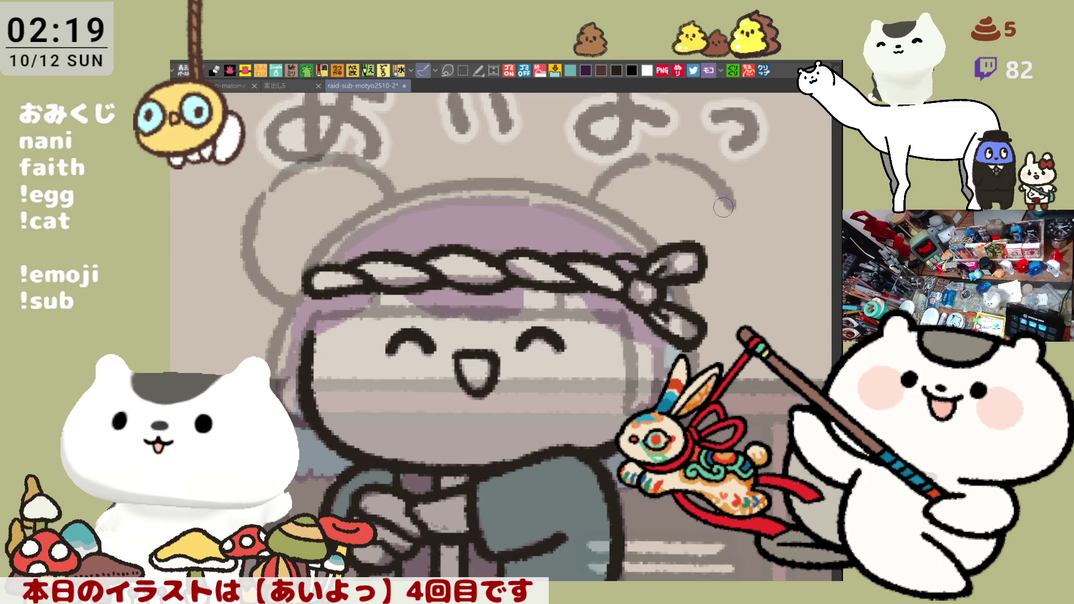
{"action": "key", "text": "h"}
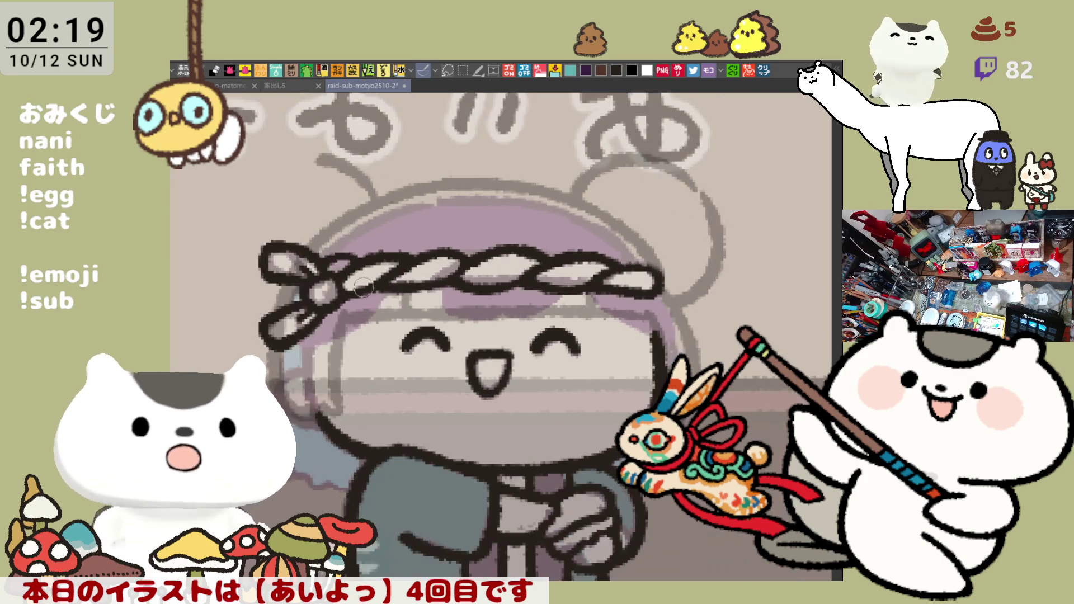
{"action": "left_click_drag", "start_coordinate": [238, 212], "coordinate": [235, 282]}
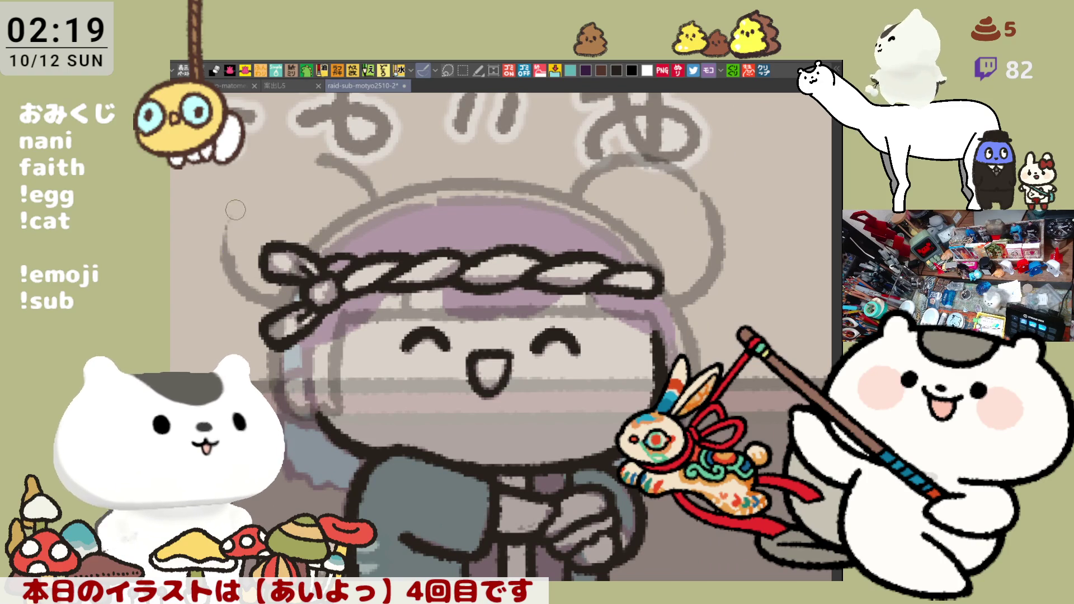
{"action": "left_click_drag", "start_coordinate": [243, 191], "coordinate": [219, 229]}
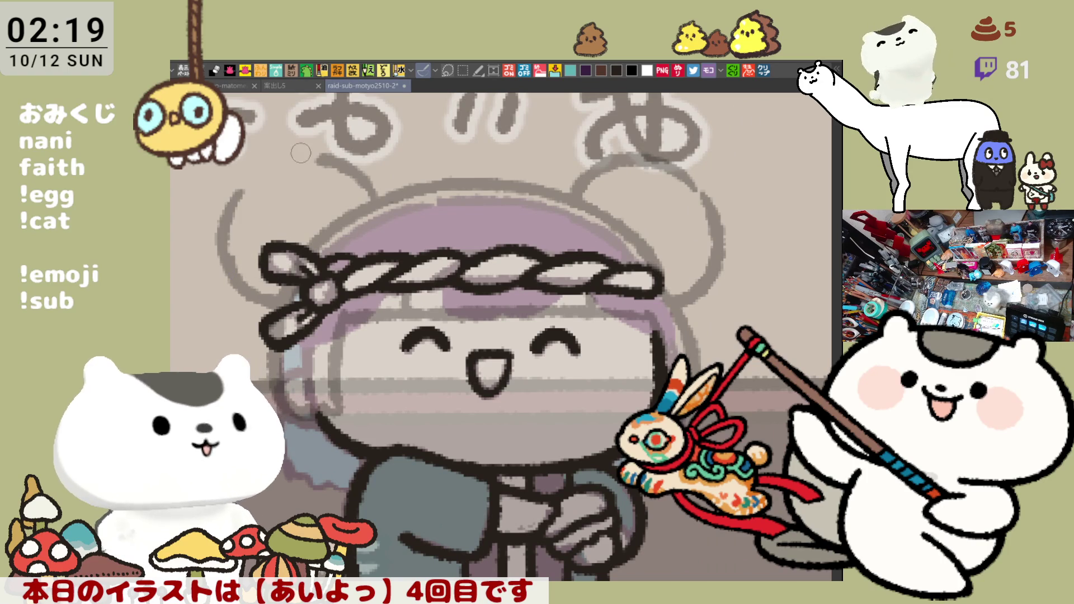
{"action": "left_click_drag", "start_coordinate": [257, 179], "coordinate": [333, 150]}
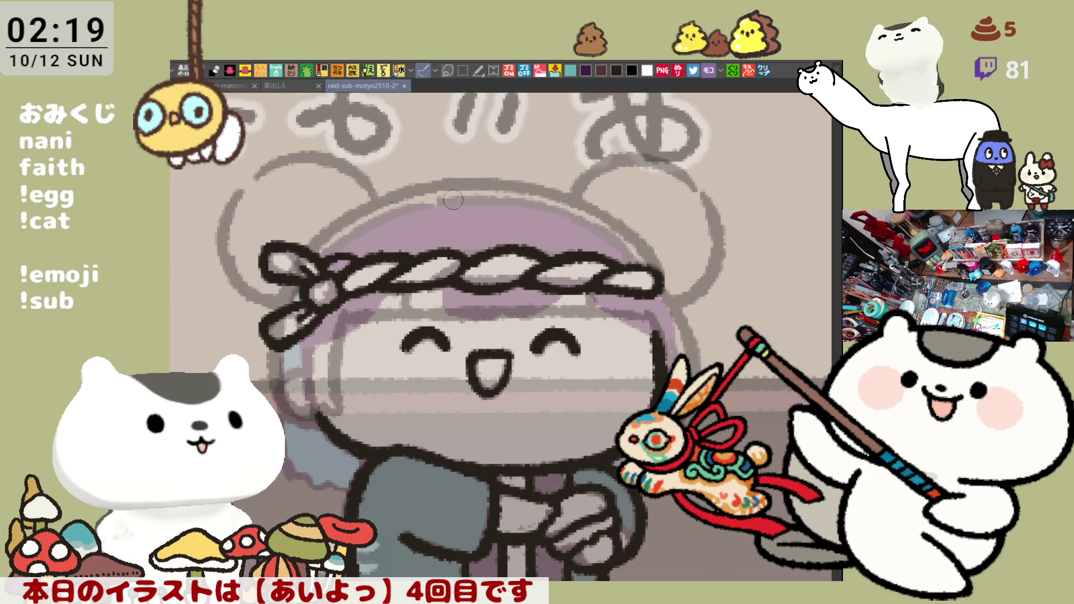
{"action": "key", "text": "h"}
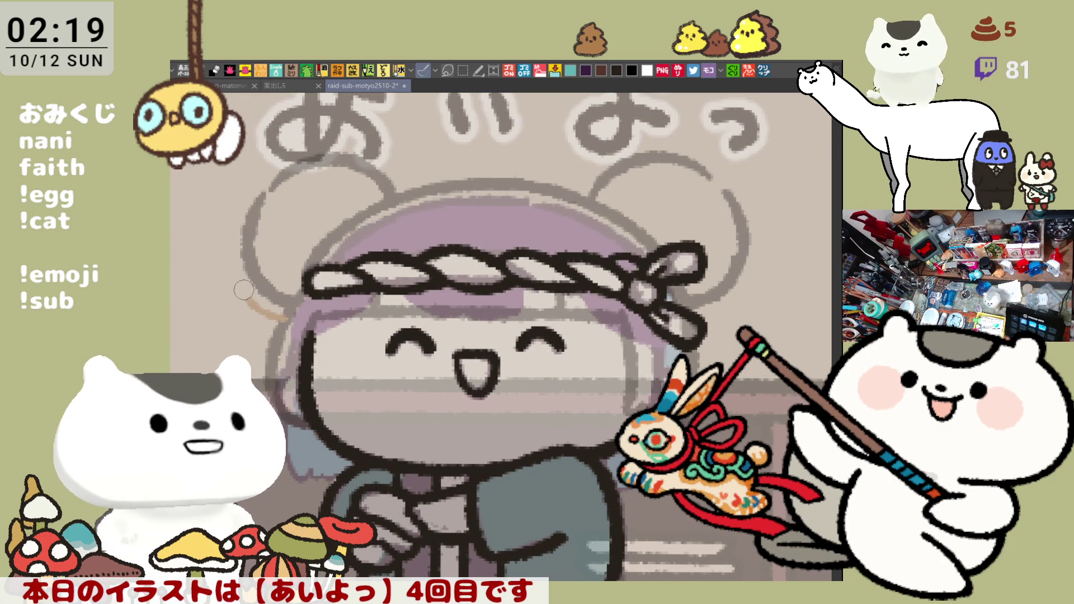
Step: Paint an orange curve inside the left round shape, redoing its upper part
{"action": "mouse_move", "coordinate": [273, 312]}
{"action": "left_mouse_down"}
{"action": "mouse_move", "coordinate": [246, 277]}
{"action": "mouse_move", "coordinate": [249, 260]}
{"action": "mouse_move", "coordinate": [277, 251]}
{"action": "left_mouse_up"}
{"action": "key", "text": "ctrl+z"}
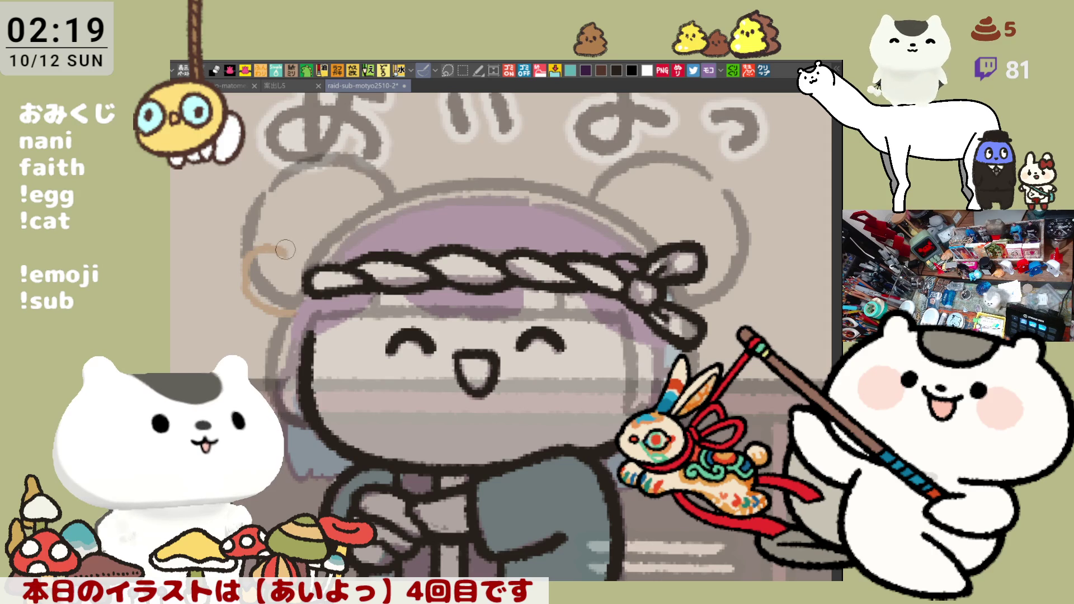
{"action": "mouse_move", "coordinate": [246, 283]}
{"action": "left_mouse_down"}
{"action": "mouse_move", "coordinate": [251, 258]}
{"action": "mouse_move", "coordinate": [286, 258]}
{"action": "mouse_move", "coordinate": [310, 241]}
{"action": "left_mouse_up"}
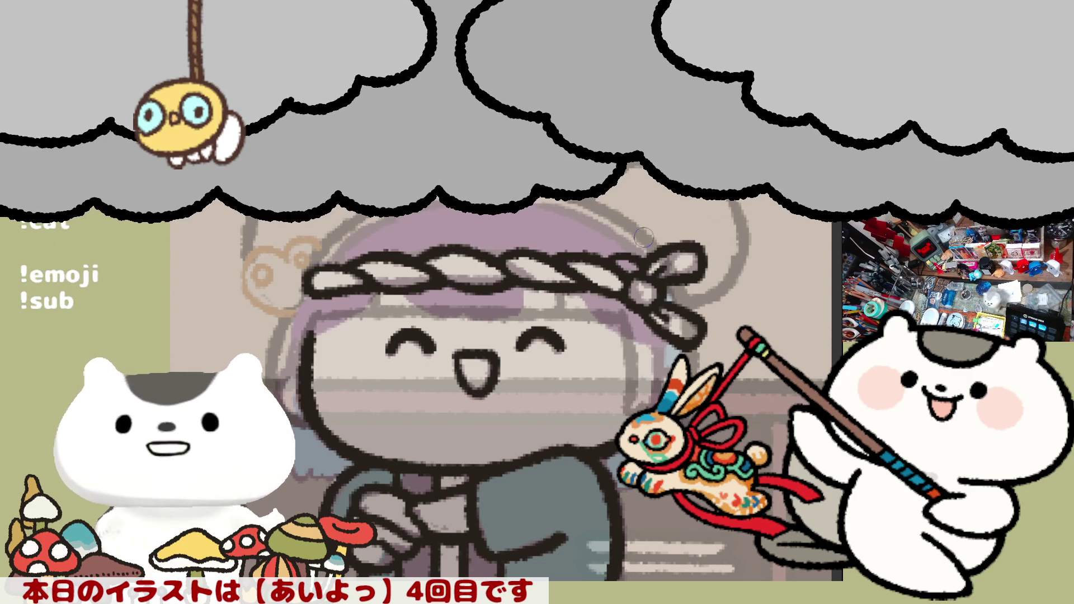
Step: Add a small orange curl beside the right round shape and a grey stroke along the left hair edge
{"action": "left_click_drag", "start_coordinate": [596, 200], "coordinate": [611, 186]}
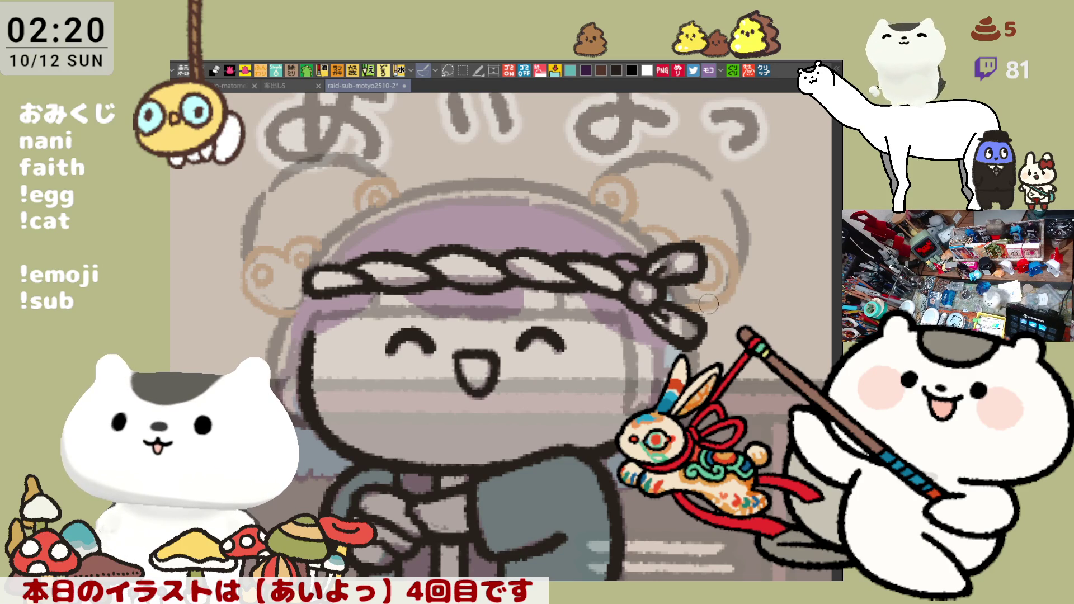
{"action": "scroll", "coordinate": [708, 241], "scroll_direction": "left", "scroll_amount": 2}
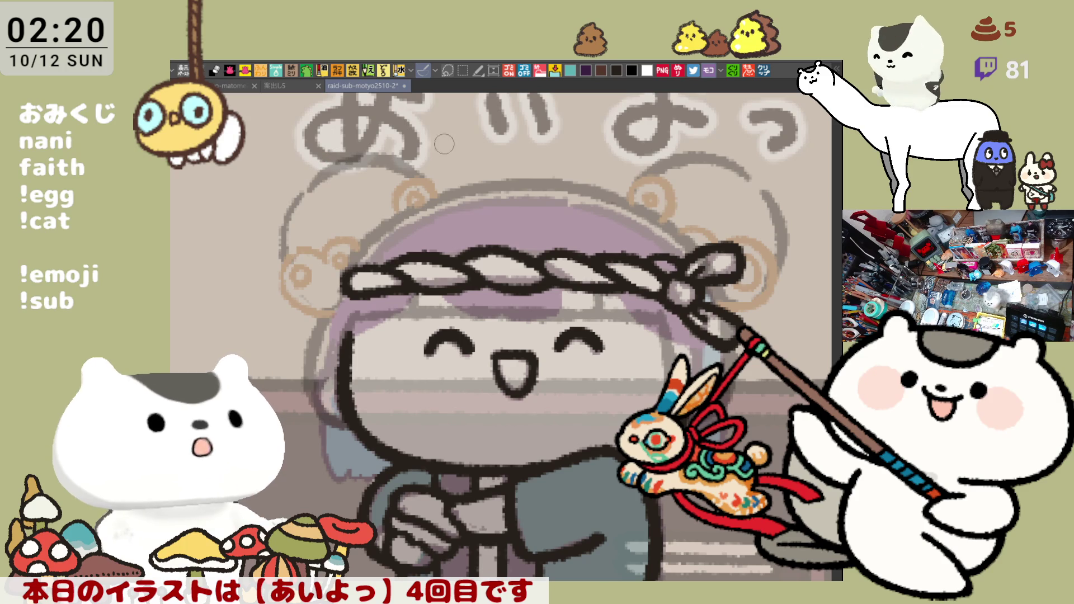
{"action": "scroll", "coordinate": [604, 235], "scroll_direction": "right", "scroll_amount": 2}
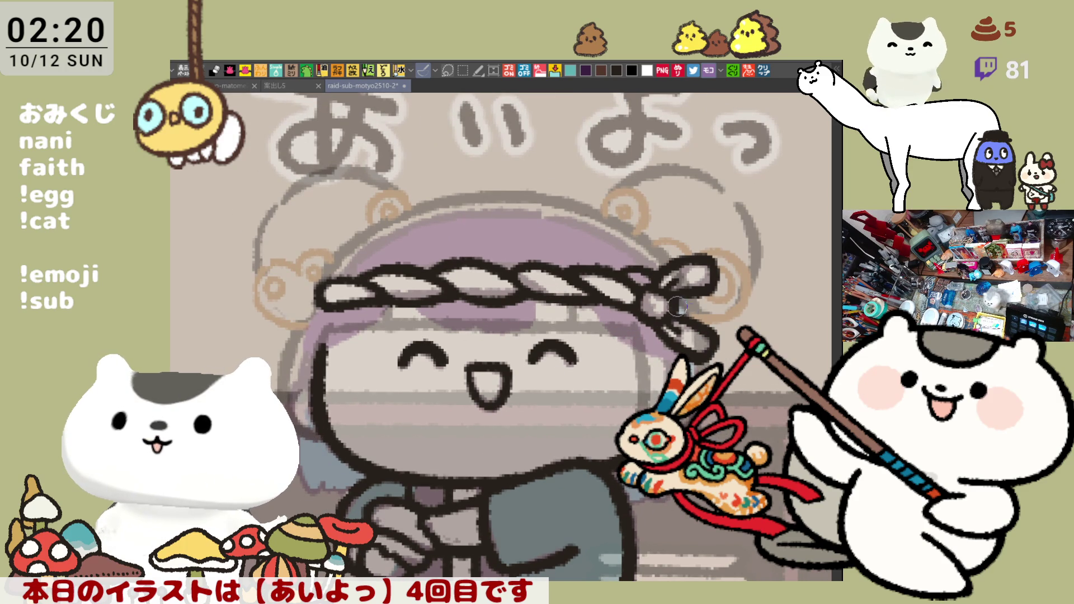
{"action": "left_click_drag", "start_coordinate": [251, 349], "coordinate": [284, 331]}
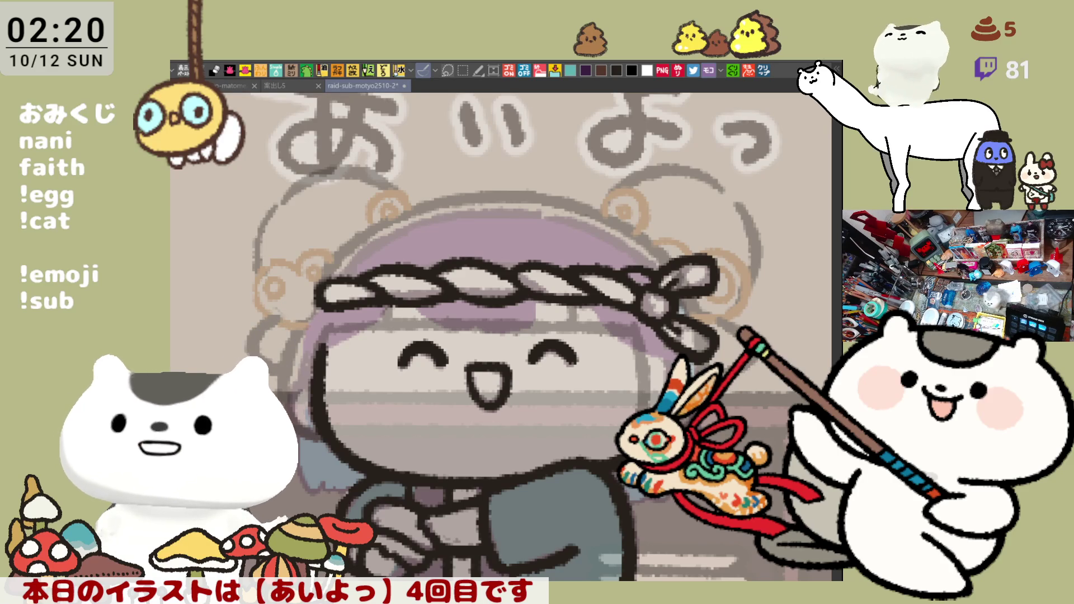
{"action": "scroll", "coordinate": [524, 338], "scroll_direction": "down", "scroll_amount": 1}
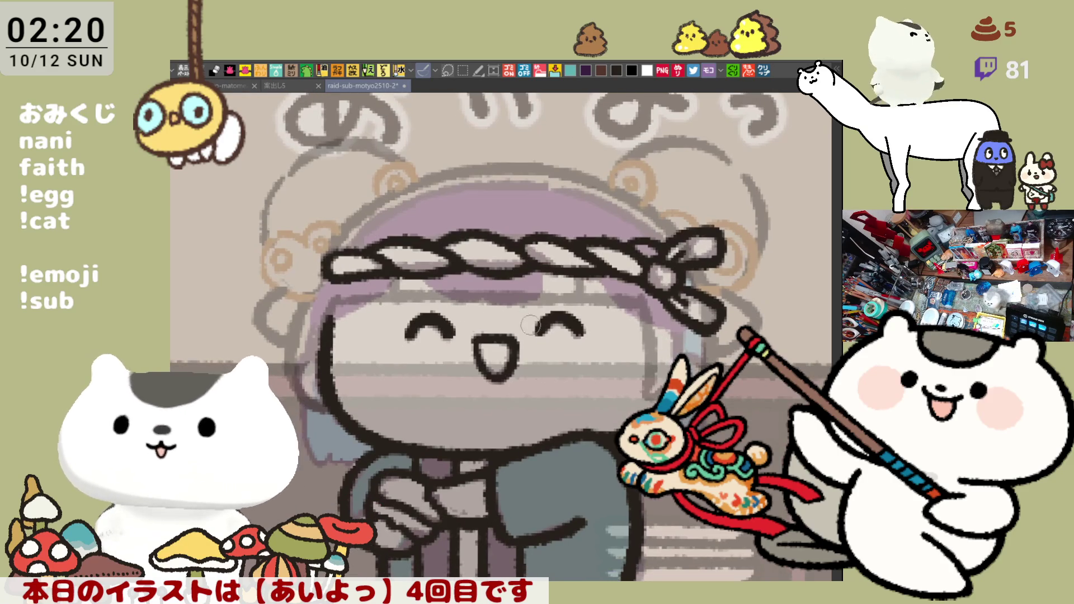
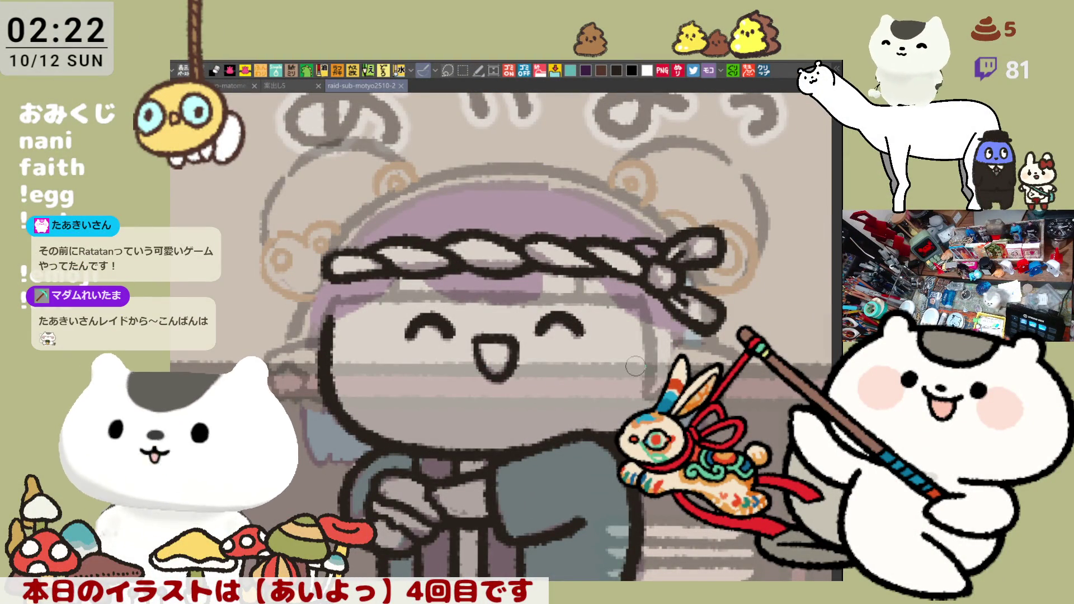
Step: Remove the stray pink stroke and draw two pink ribbon loops above the rope headband, mirroring the view for the second
{"action": "left_click_drag", "start_coordinate": [382, 214], "coordinate": [419, 242]}
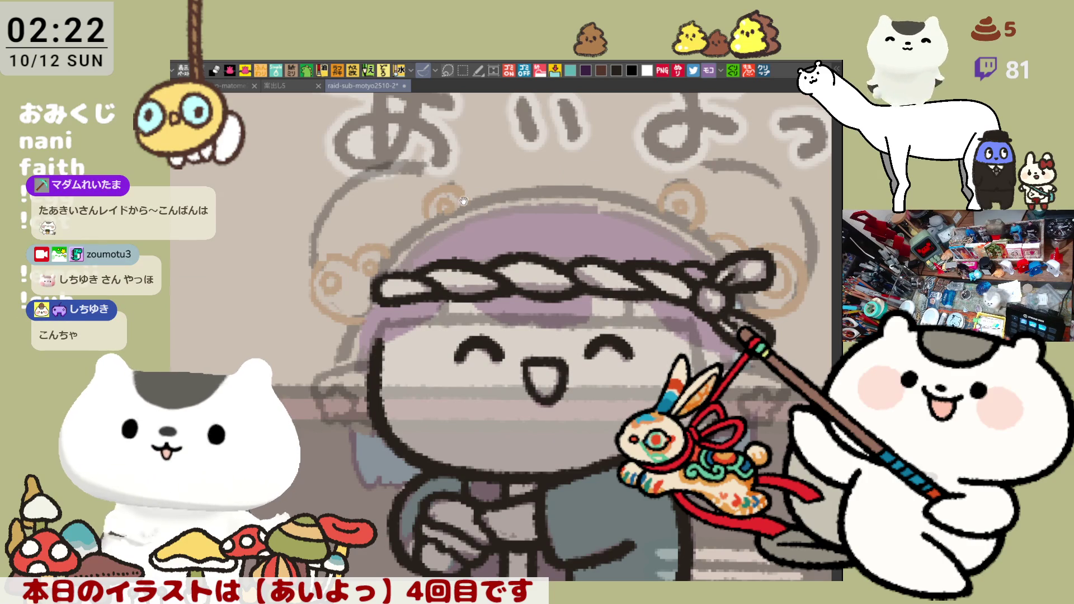
{"action": "scroll", "coordinate": [491, 204], "scroll_direction": "up", "scroll_amount": 1}
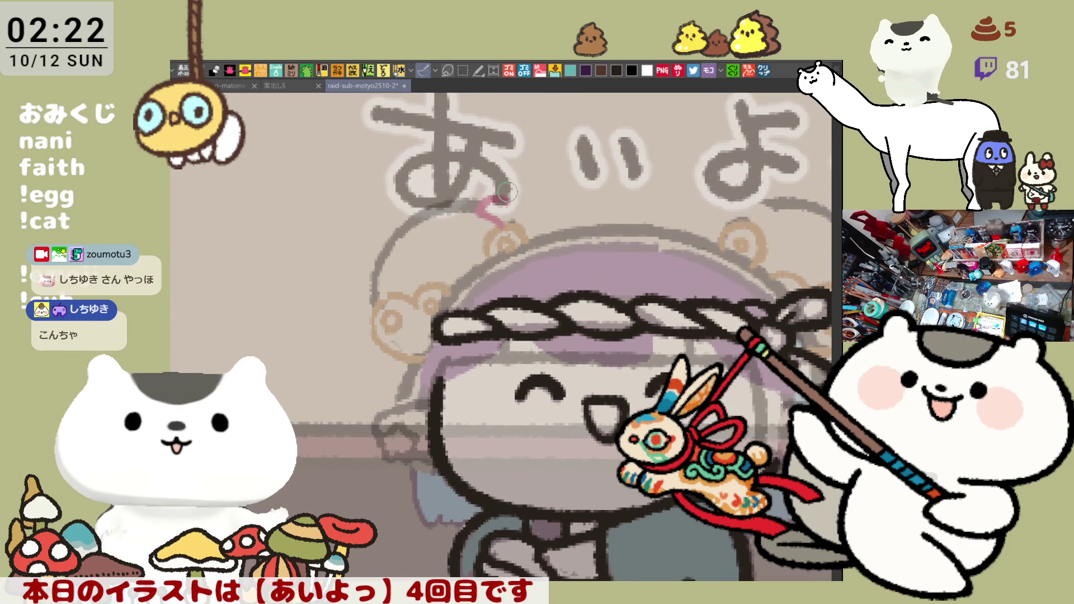
{"action": "key", "text": "ctrl+z"}
{"action": "mouse_move", "coordinate": [495, 177]}
{"action": "left_mouse_down"}
{"action": "mouse_move", "coordinate": [526, 195]}
{"action": "mouse_move", "coordinate": [547, 235]}
{"action": "left_mouse_up"}
{"action": "key", "text": "h"}
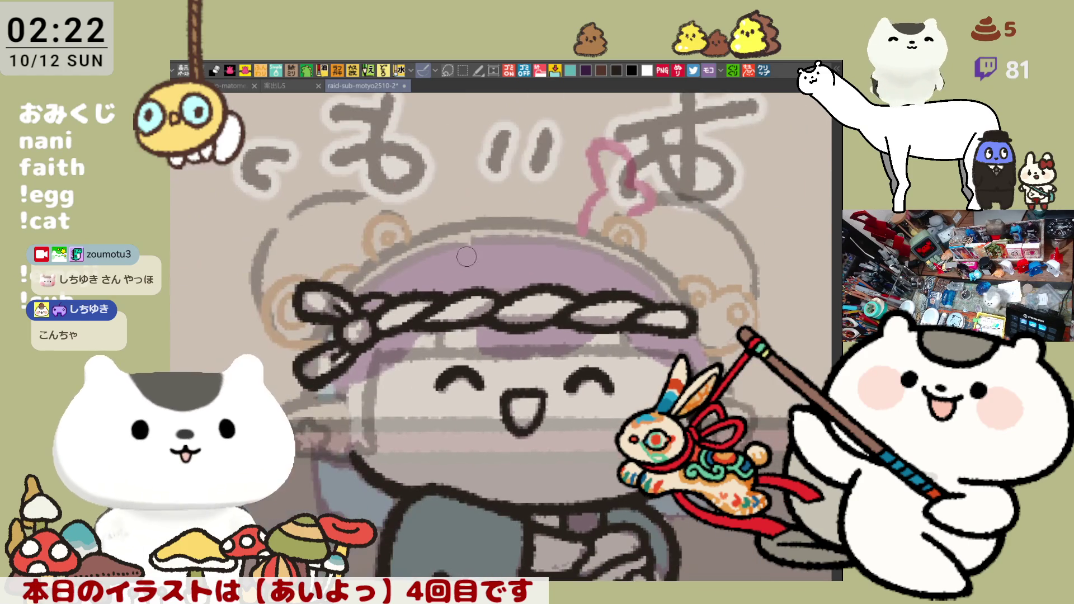
{"action": "key", "text": "ctrl+z"}
{"action": "left_click_drag", "start_coordinate": [397, 195], "coordinate": [417, 209]}
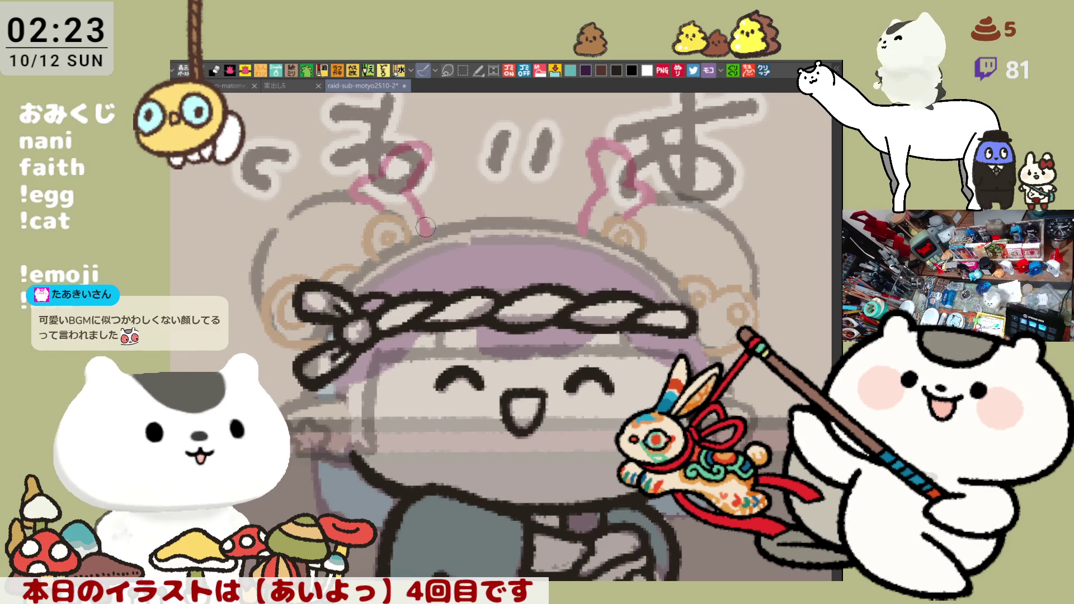
Step: Draw a pink cord hanging down the character's left side, plus a faint grey stroke beside the face
{"action": "scroll", "coordinate": [526, 210], "scroll_direction": "down", "scroll_amount": 3}
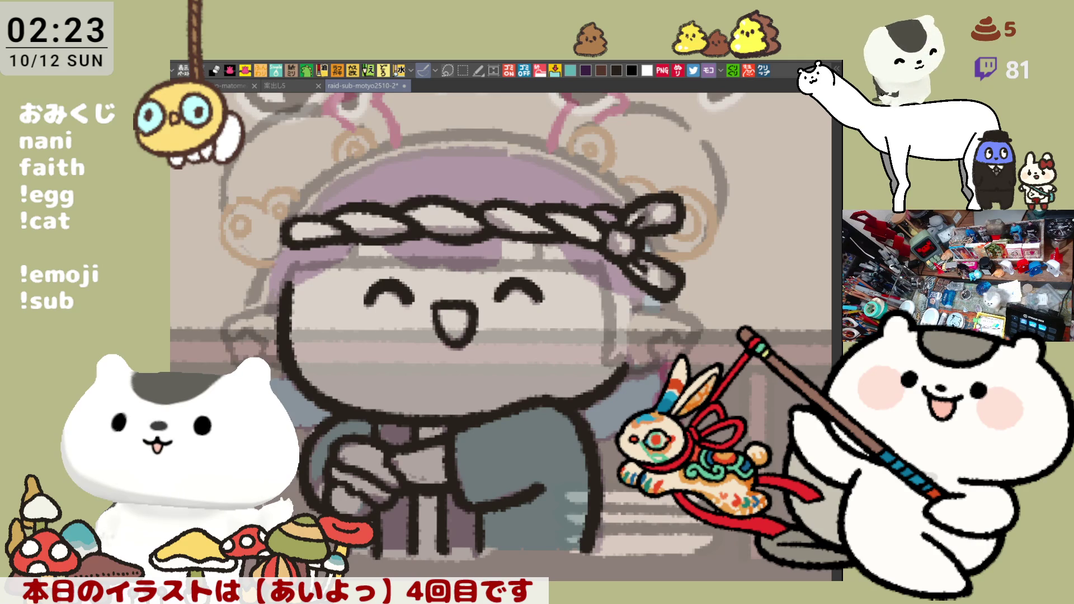
{"action": "left_click_drag", "start_coordinate": [267, 368], "coordinate": [323, 354]}
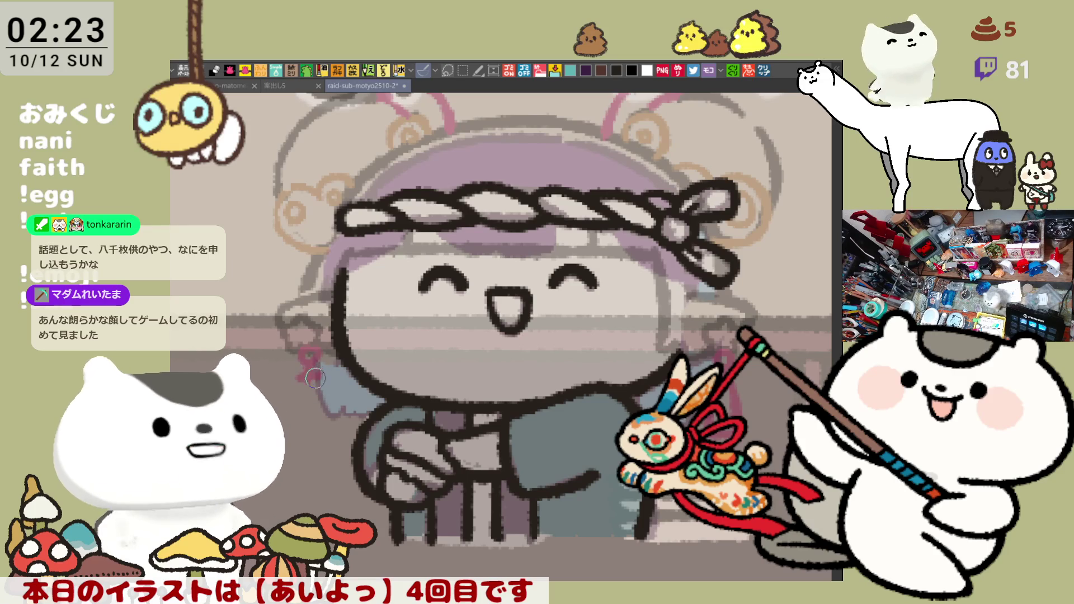
{"action": "left_click_drag", "start_coordinate": [318, 374], "coordinate": [295, 422]}
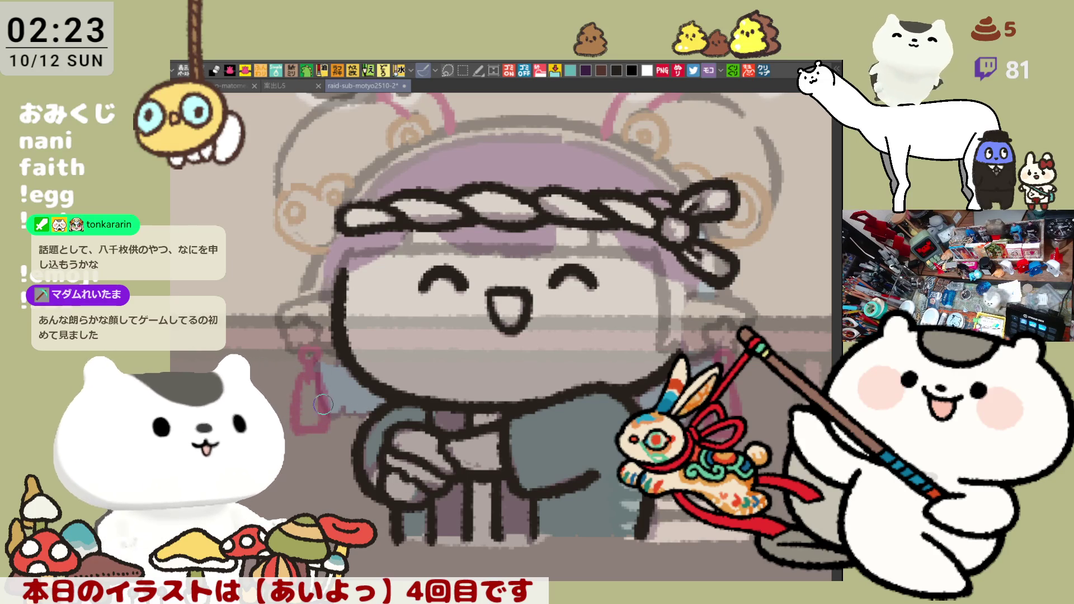
{"action": "left_click_drag", "start_coordinate": [473, 344], "coordinate": [484, 365]}
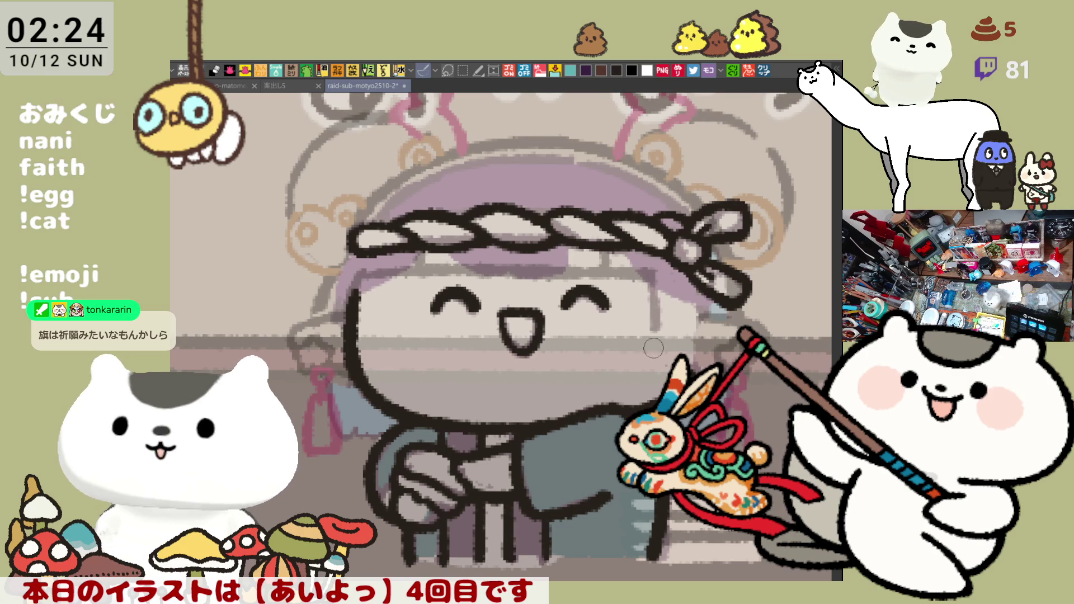
{"action": "left_click_drag", "start_coordinate": [641, 280], "coordinate": [640, 381]}
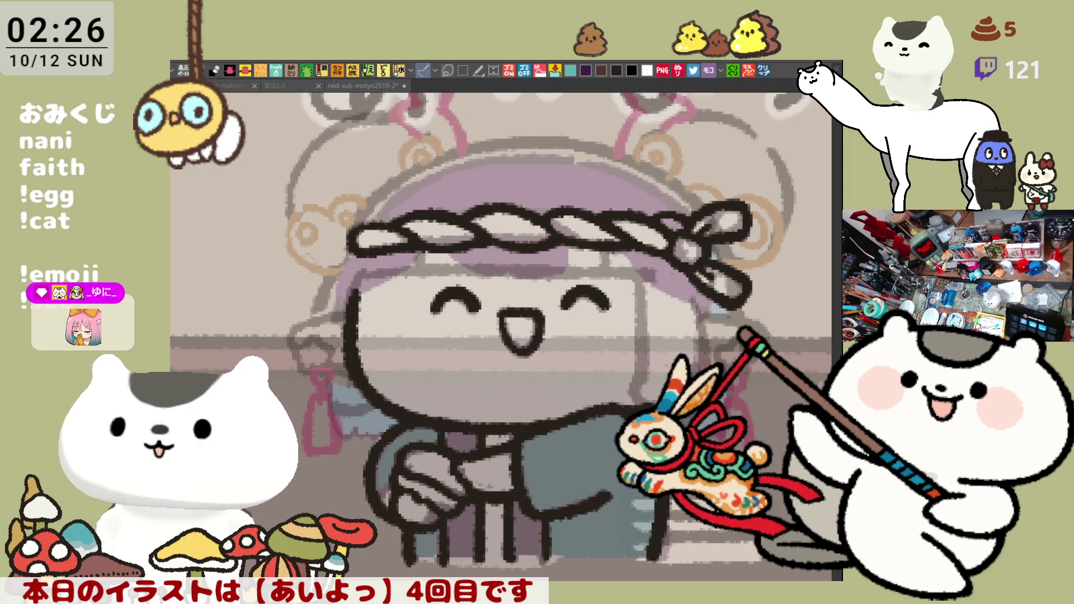
Step: Zoom out and sketch a curved grey hair line left of the figure, retrying several times
{"action": "scroll", "coordinate": [483, 358], "scroll_direction": "down", "scroll_amount": 1}
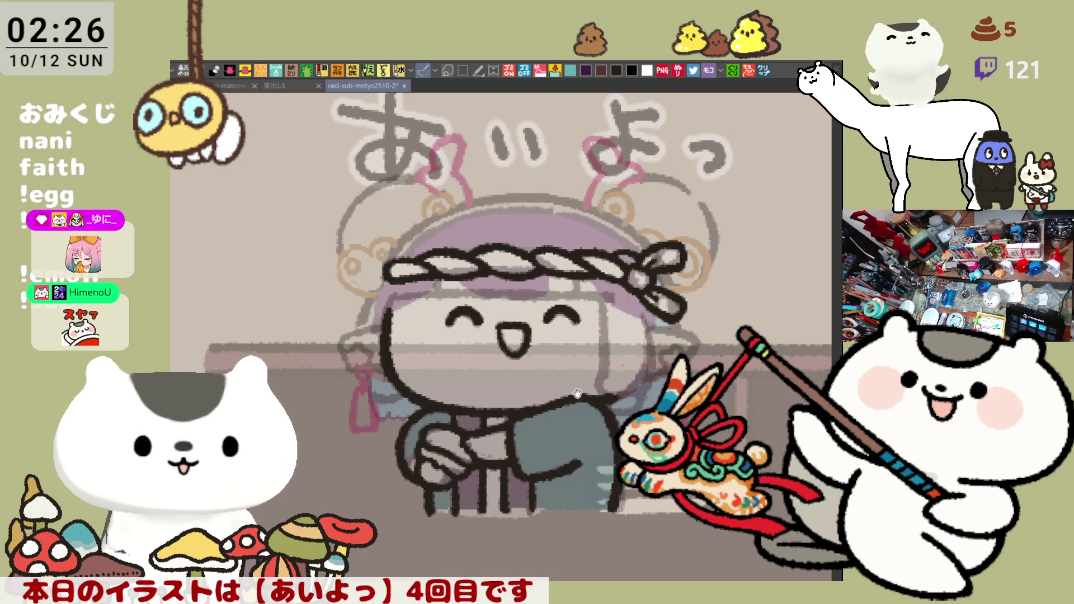
{"action": "scroll", "coordinate": [583, 396], "scroll_direction": "left", "scroll_amount": 1}
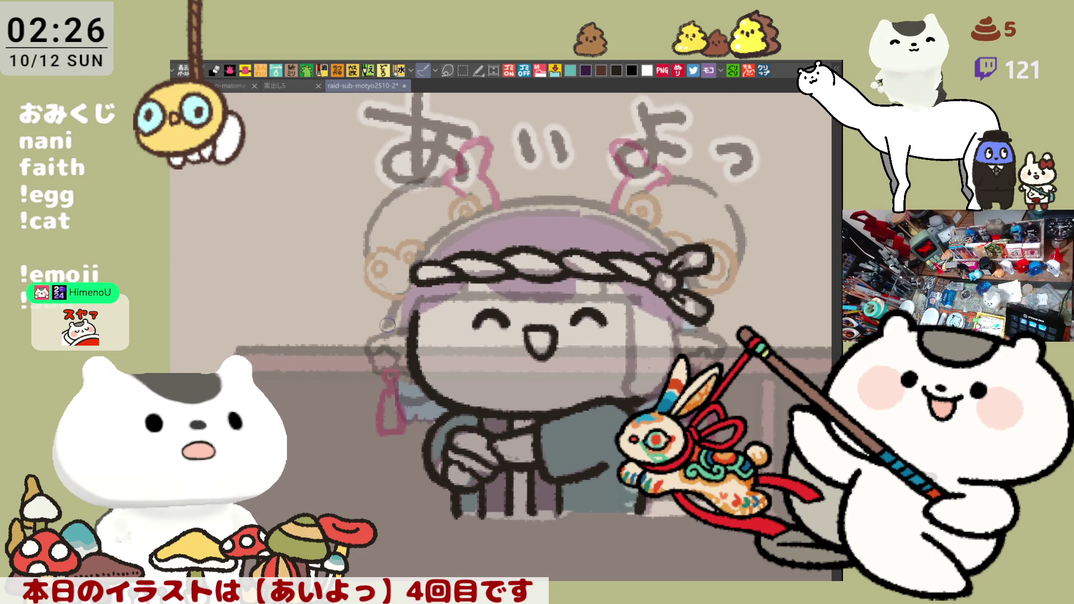
{"action": "mouse_move", "coordinate": [391, 286]}
{"action": "left_mouse_down"}
{"action": "mouse_move", "coordinate": [344, 414]}
{"action": "mouse_move", "coordinate": [333, 398]}
{"action": "mouse_move", "coordinate": [366, 467]}
{"action": "left_mouse_up"}
{"action": "key", "text": "ctrl+z"}
{"action": "key", "text": "ctrl+z"}
{"action": "mouse_move", "coordinate": [383, 283]}
{"action": "left_mouse_down"}
{"action": "mouse_move", "coordinate": [350, 341]}
{"action": "mouse_move", "coordinate": [385, 473]}
{"action": "left_mouse_up"}
{"action": "key", "text": "ctrl+z"}
{"action": "left_click_drag", "start_coordinate": [366, 300], "coordinate": [381, 467]}
{"action": "key", "text": "ctrl+z"}
{"action": "left_click_drag", "start_coordinate": [380, 294], "coordinate": [396, 471]}
{"action": "key", "text": "ctrl+z"}
{"action": "left_click_drag", "start_coordinate": [380, 285], "coordinate": [391, 470]}
{"action": "key", "text": "ctrl+z"}
{"action": "left_click_drag", "start_coordinate": [383, 288], "coordinate": [405, 465]}
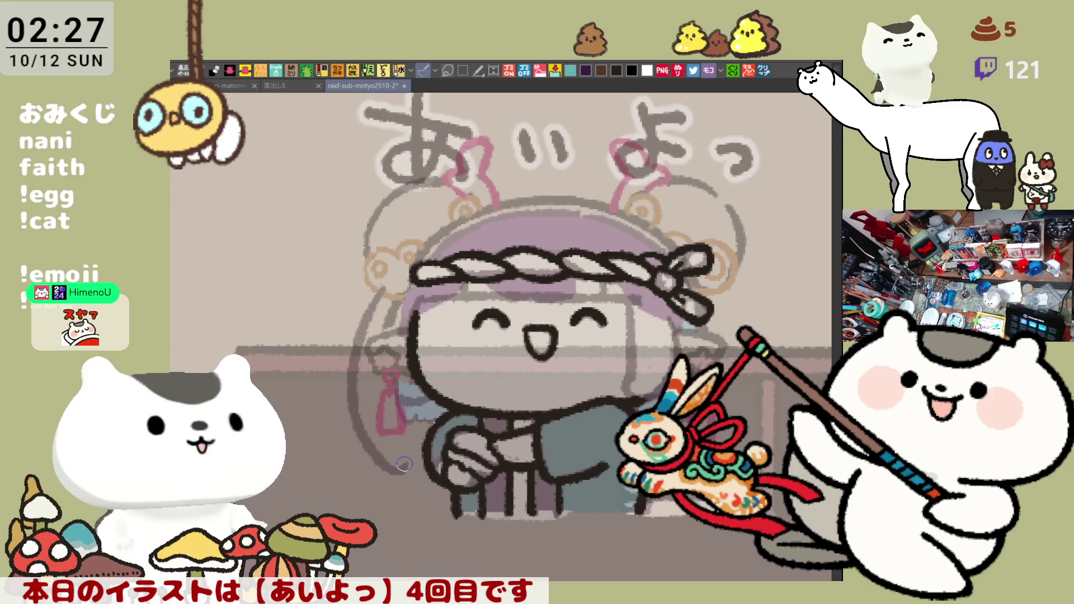
{"action": "key", "text": "ctrl+z"}
{"action": "left_click_drag", "start_coordinate": [374, 288], "coordinate": [411, 478]}
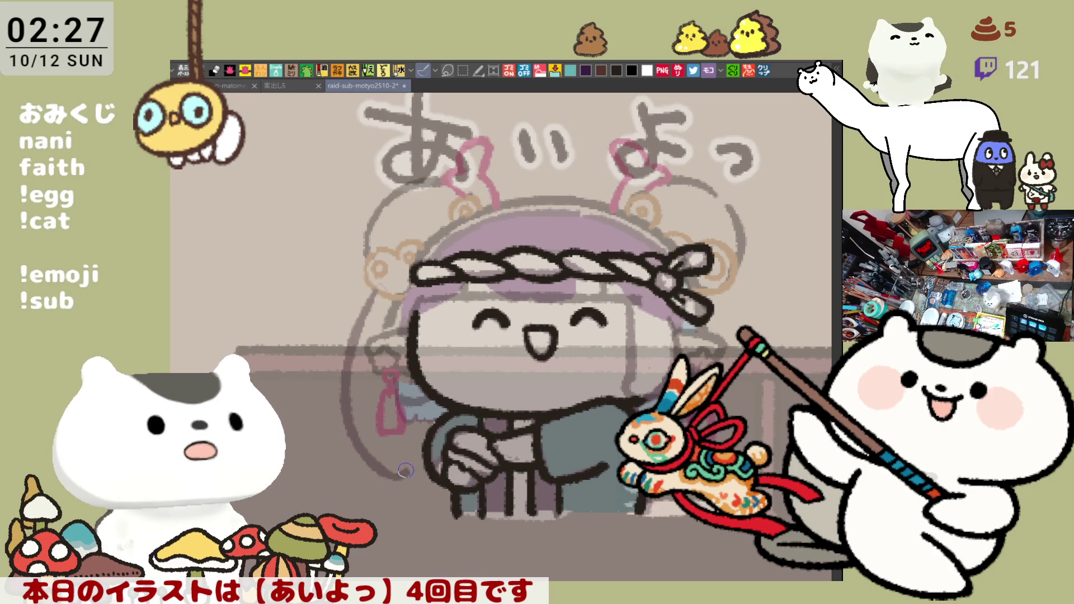
Step: Extend the left hair curve further down and settle on the final stroke
{"action": "key", "text": "ctrl+z"}
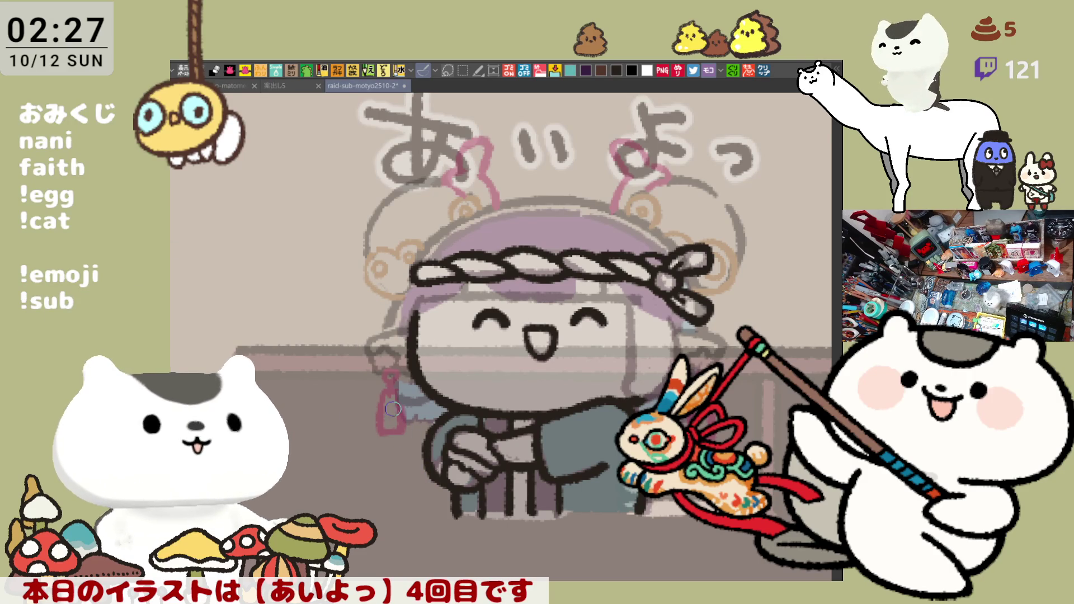
{"action": "mouse_move", "coordinate": [375, 287]}
{"action": "left_mouse_down"}
{"action": "mouse_move", "coordinate": [398, 513]}
{"action": "mouse_move", "coordinate": [411, 520]}
{"action": "left_mouse_up"}
{"action": "key", "text": "ctrl+z"}
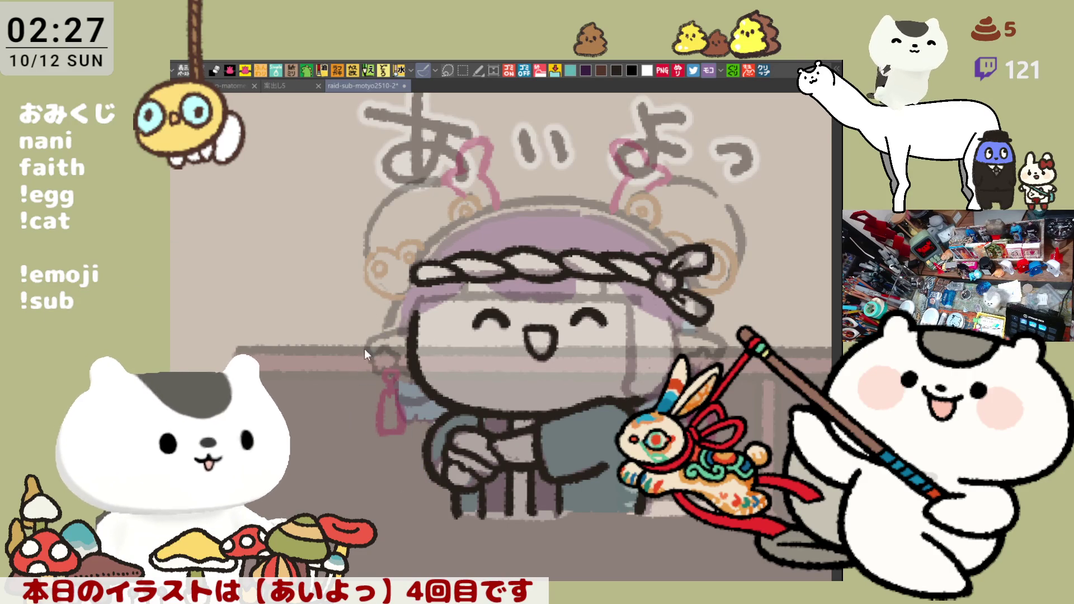
{"action": "left_click_drag", "start_coordinate": [375, 284], "coordinate": [402, 482]}
{"action": "key", "text": "ctrl+z"}
{"action": "mouse_move", "coordinate": [374, 277]}
{"action": "left_mouse_down"}
{"action": "mouse_move", "coordinate": [404, 484]}
{"action": "mouse_move", "coordinate": [420, 486]}
{"action": "left_mouse_up"}
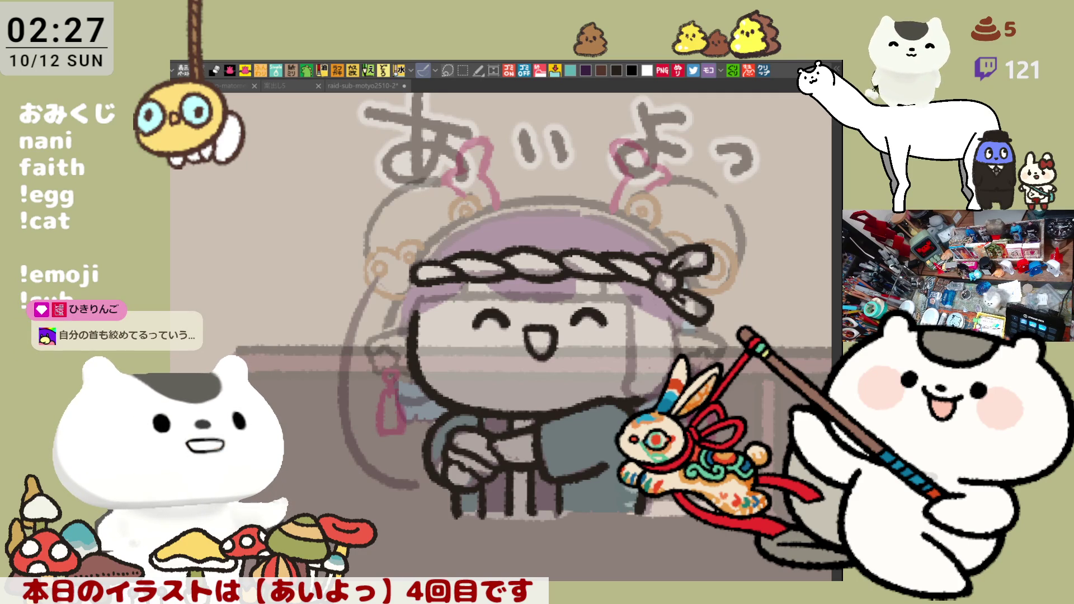
Step: Redraw the long left hair outline from the top with a cleaner grey stroke
{"action": "key", "text": "ctrl+z"}
{"action": "mouse_move", "coordinate": [385, 280]}
{"action": "left_mouse_down"}
{"action": "mouse_move", "coordinate": [375, 296]}
{"action": "mouse_move", "coordinate": [409, 478]}
{"action": "left_mouse_up"}
{"action": "key", "text": "ctrl+z"}
{"action": "left_click_drag", "start_coordinate": [374, 275], "coordinate": [412, 469]}
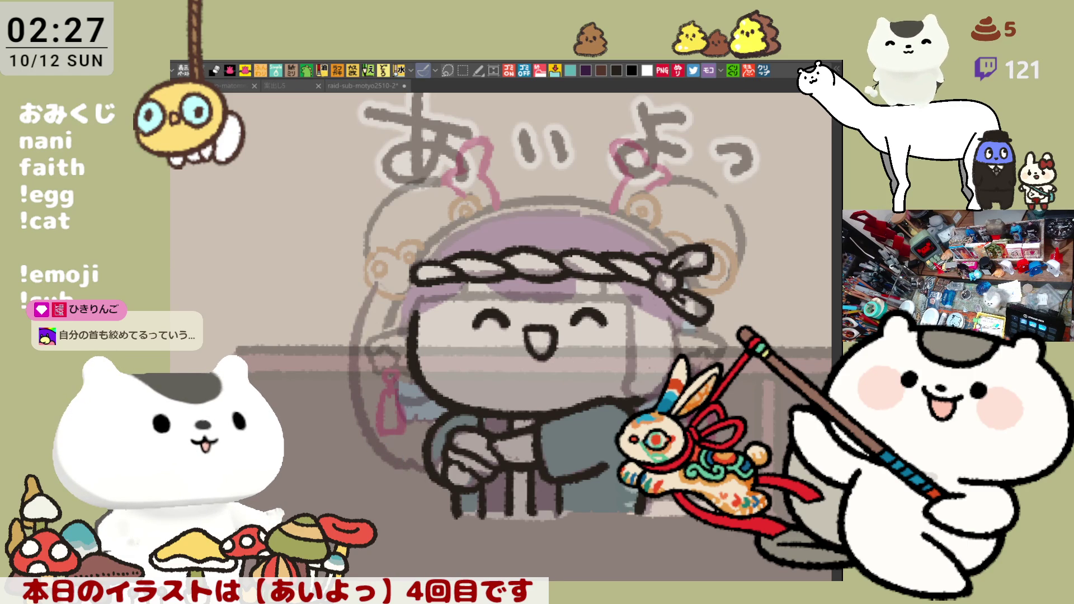
Step: Add a hair stroke left of the face, then mirror the view and draw a grey line down the hair edge
{"action": "mouse_move", "coordinate": [372, 287]}
{"action": "left_mouse_down"}
{"action": "mouse_move", "coordinate": [344, 428]}
{"action": "mouse_move", "coordinate": [395, 462]}
{"action": "left_mouse_up"}
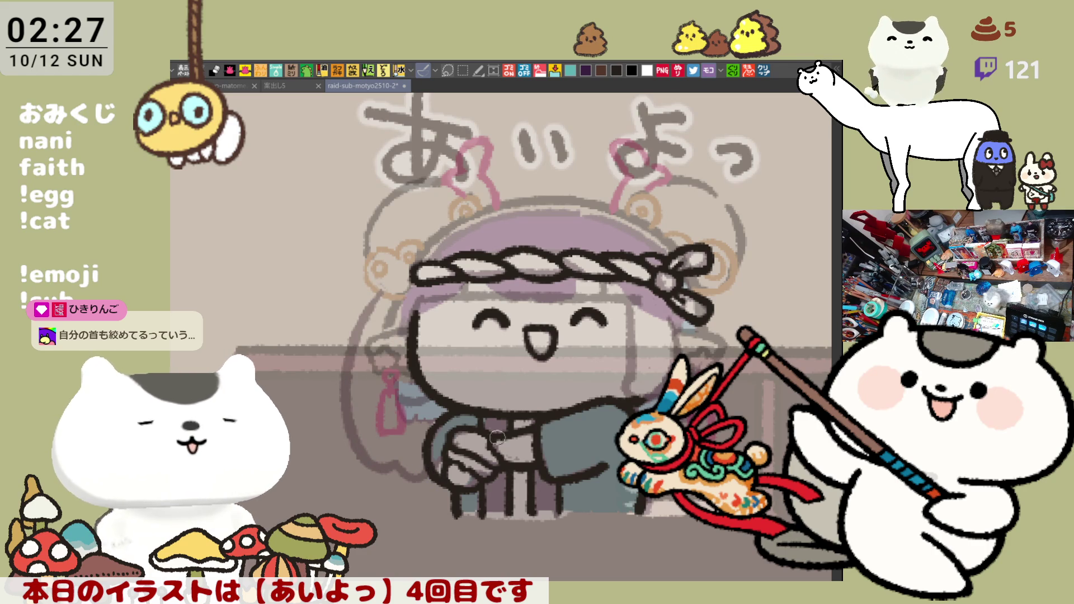
{"action": "key", "text": "ctrl+z"}
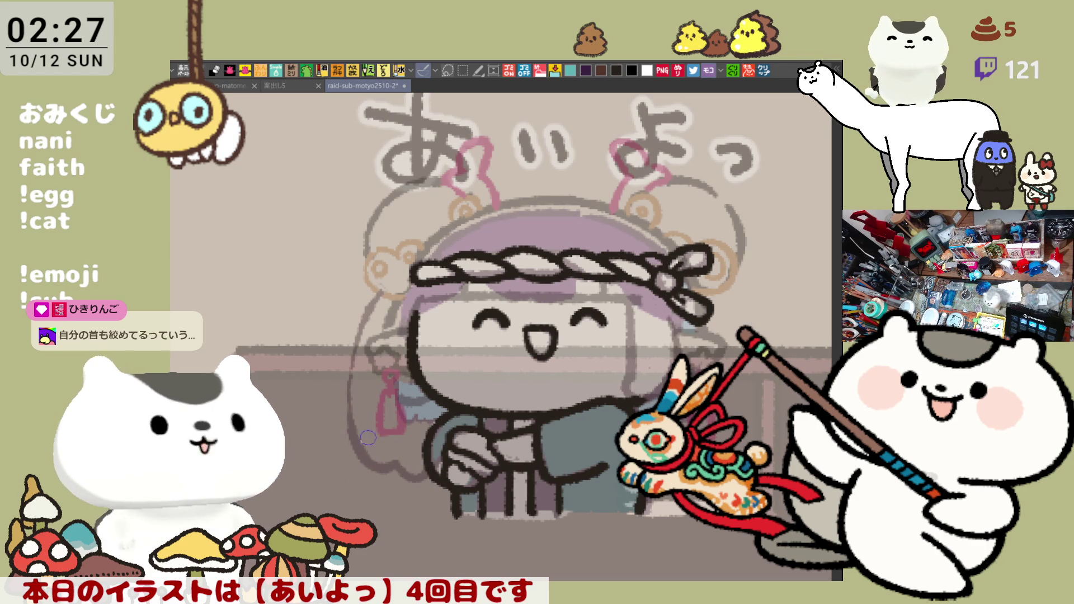
{"action": "left_click_drag", "start_coordinate": [358, 311], "coordinate": [352, 441]}
{"action": "key", "text": "ctrl+z"}
{"action": "left_click_drag", "start_coordinate": [377, 287], "coordinate": [354, 432]}
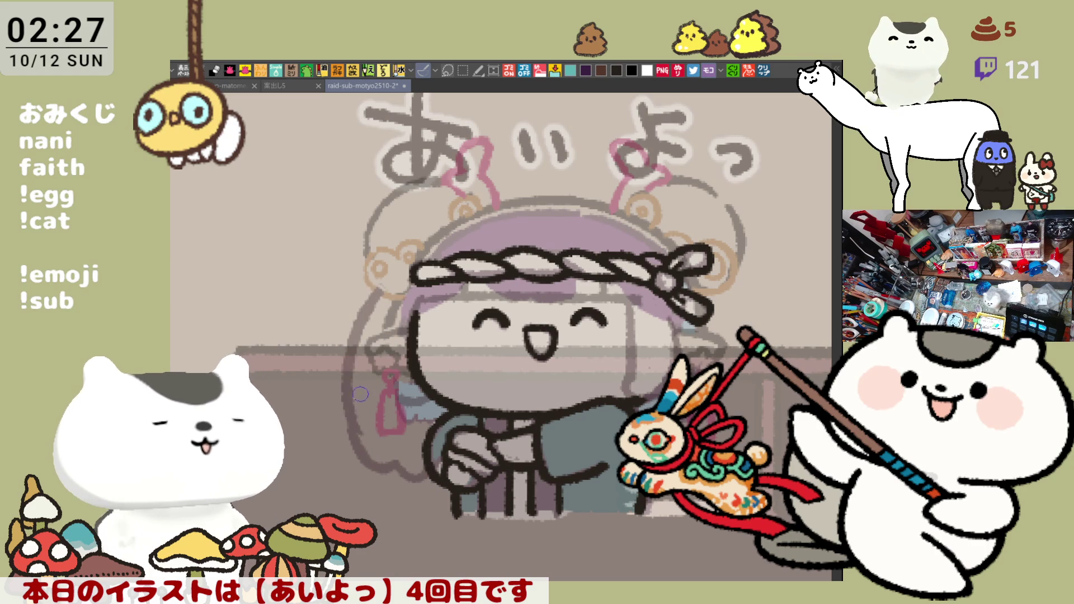
{"action": "key", "text": "ctrl+z"}
{"action": "left_click_drag", "start_coordinate": [377, 307], "coordinate": [350, 418]}
{"action": "key", "text": "h"}
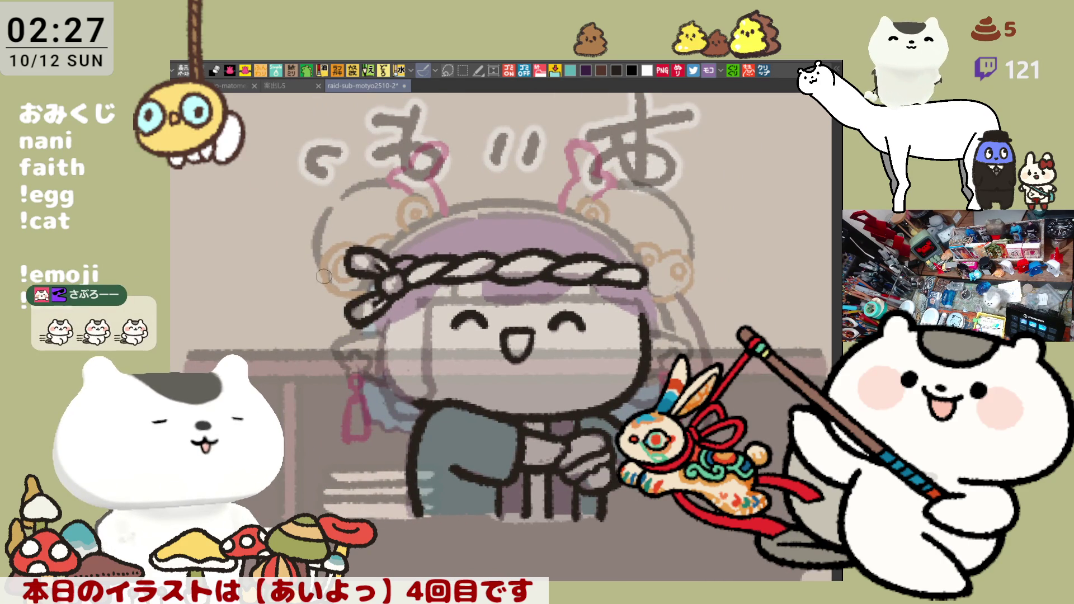
{"action": "left_click_drag", "start_coordinate": [320, 281], "coordinate": [326, 431]}
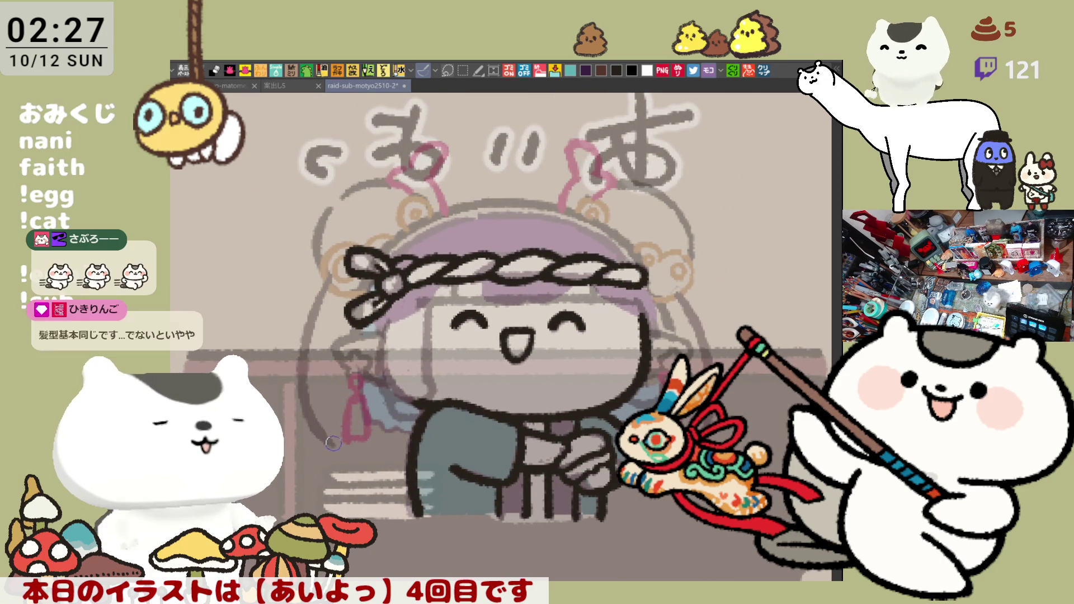